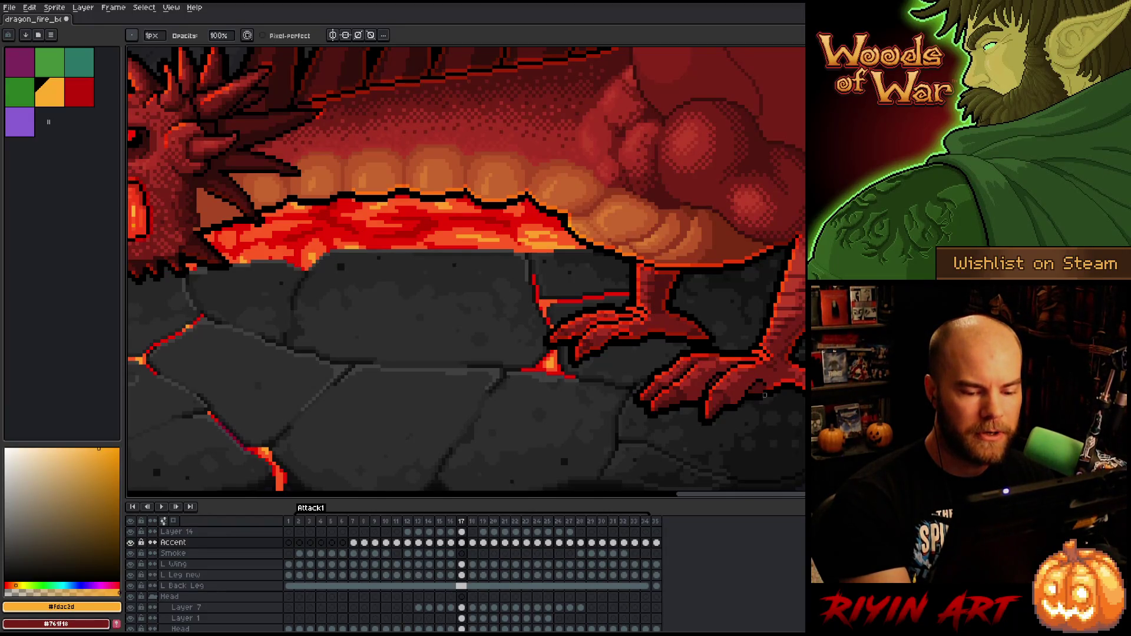
- Freehand-select the dragon's right claw, shift it to a new position, and drop the selection
{"action": "key", "text": "m"}
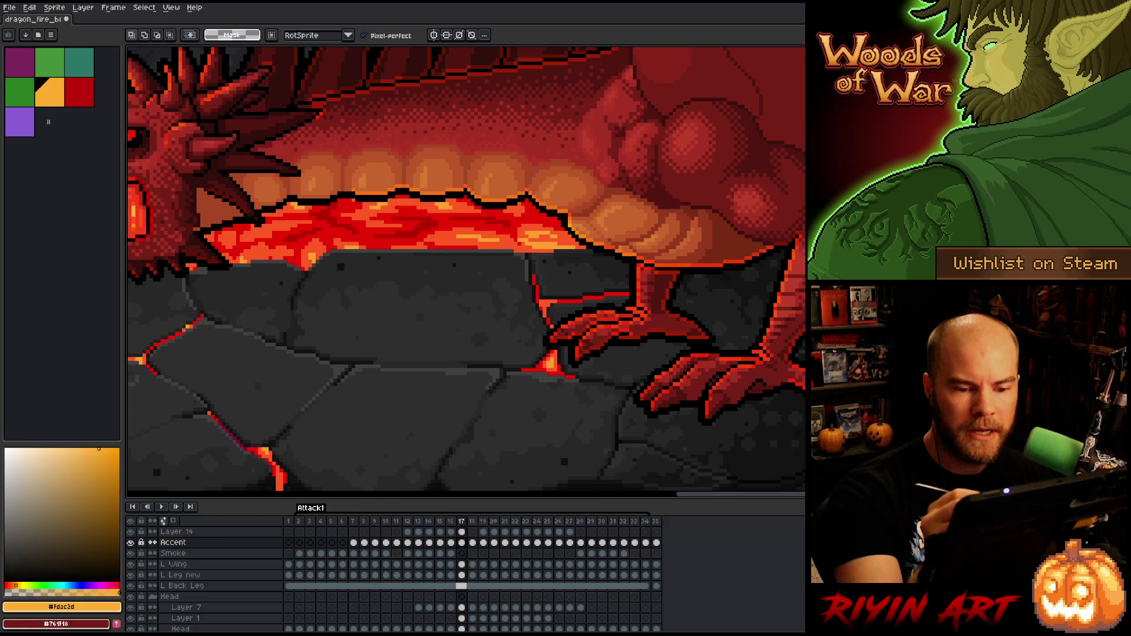
{"action": "mouse_move", "coordinate": [803, 298]}
{"action": "left_mouse_down"}
{"action": "mouse_move", "coordinate": [781, 344]}
{"action": "mouse_move", "coordinate": [805, 438]}
{"action": "left_mouse_up"}
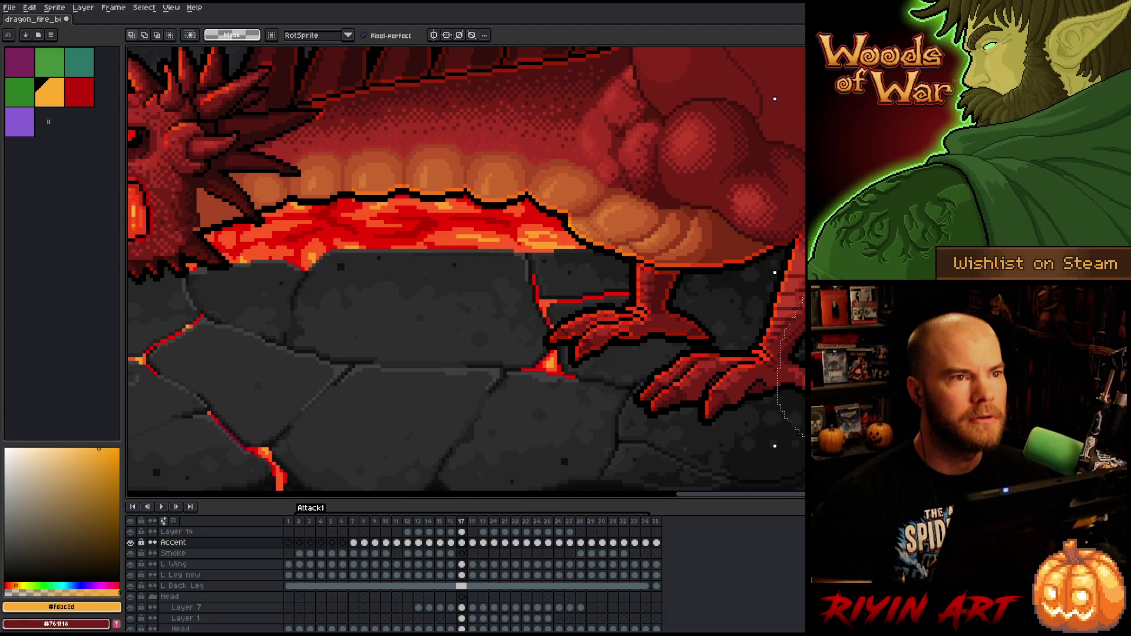
{"action": "scroll", "coordinate": [719, 366], "scroll_direction": "right", "scroll_amount": 3}
{"action": "key", "text": "ctrl+d"}
{"action": "key", "text": "b"}
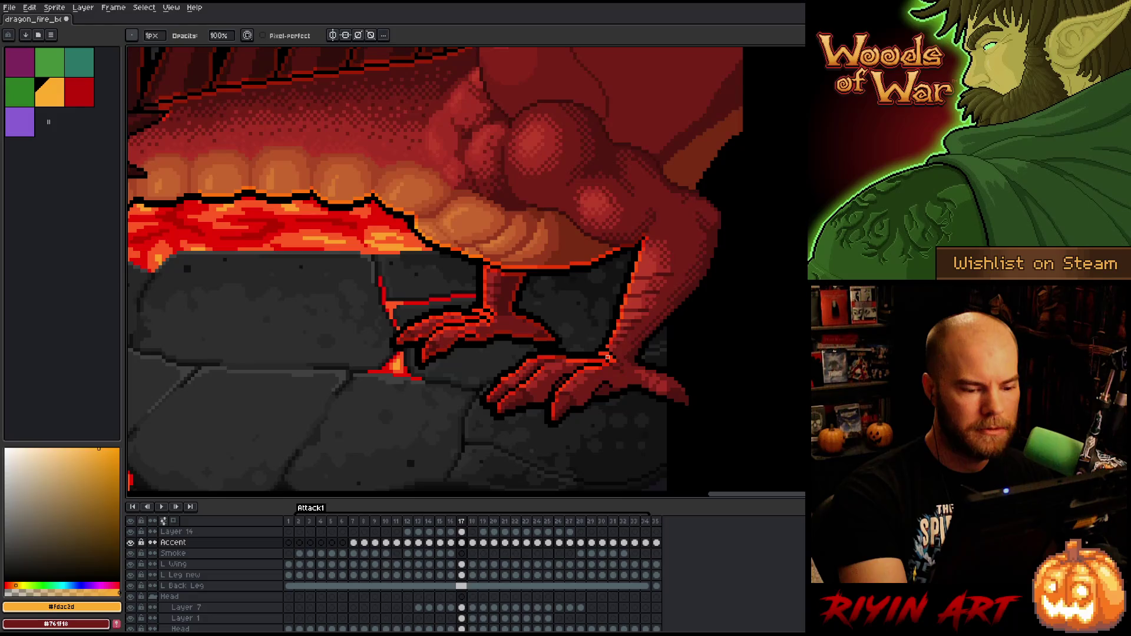
- Freehand-select part of the front leg, move it, and drop it into place
{"action": "scroll", "coordinate": [612, 330], "scroll_direction": "left", "scroll_amount": 2}
{"action": "key", "text": "q"}
{"action": "mouse_move", "coordinate": [571, 269]}
{"action": "left_mouse_down"}
{"action": "mouse_move", "coordinate": [529, 260]}
{"action": "mouse_move", "coordinate": [538, 304]}
{"action": "mouse_move", "coordinate": [520, 328]}
{"action": "mouse_move", "coordinate": [489, 330]}
{"action": "mouse_move", "coordinate": [466, 365]}
{"action": "mouse_move", "coordinate": [594, 333]}
{"action": "mouse_move", "coordinate": [601, 285]}
{"action": "left_mouse_up"}
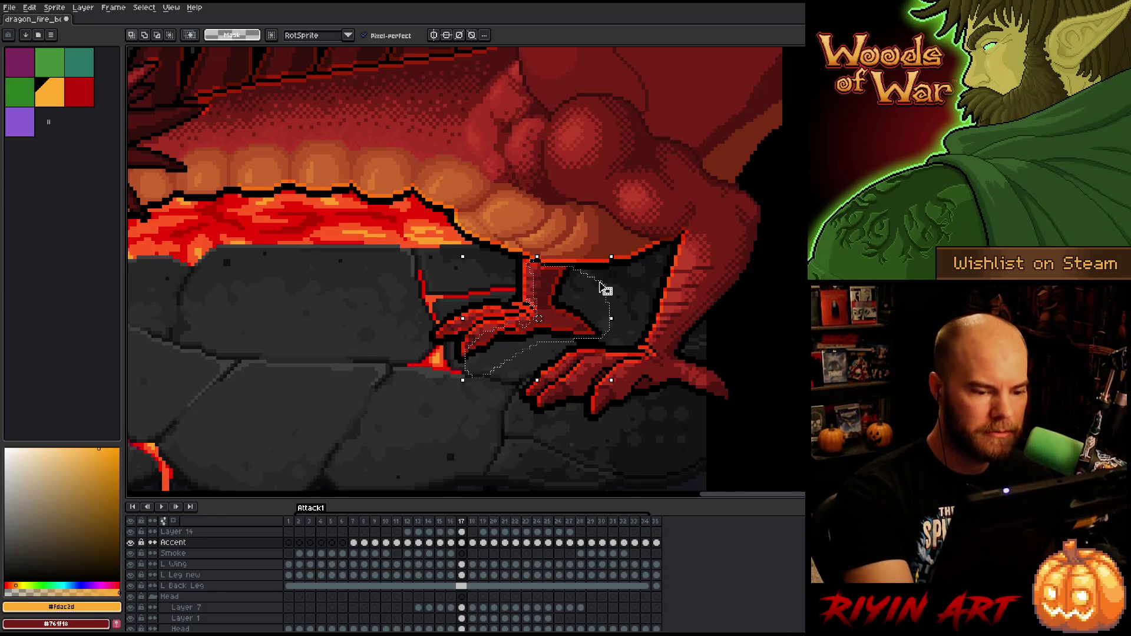
{"action": "key", "text": "ctrl+d"}
{"action": "key", "text": "b"}
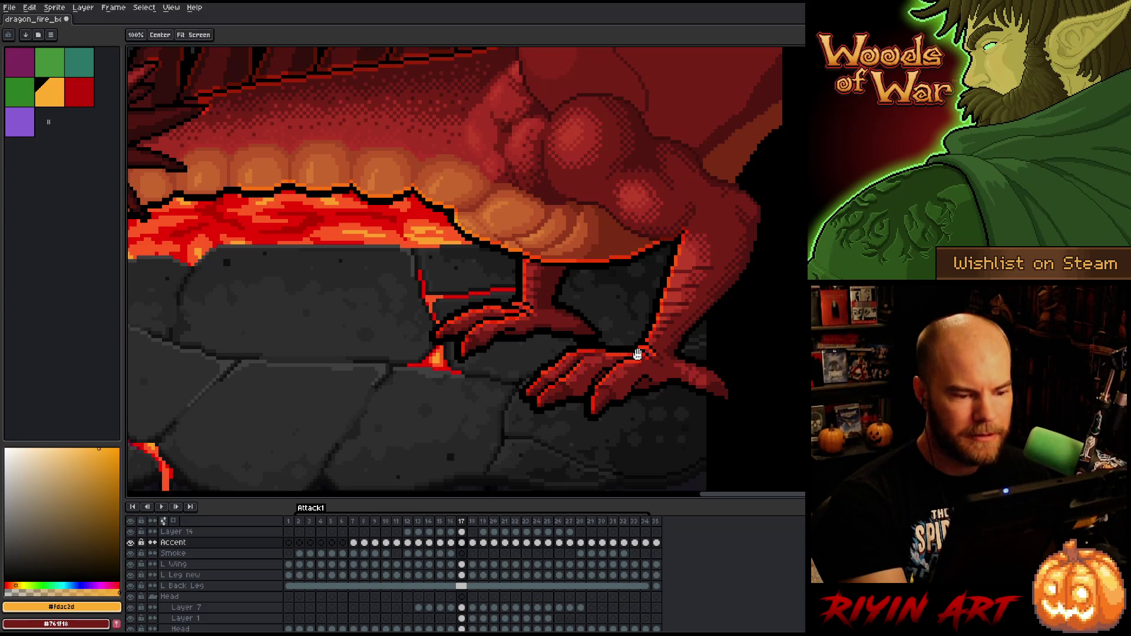
- Paint two small red strokes on the dragon's belly, then step back to frame 16
{"action": "left_click_drag", "start_coordinate": [666, 357], "coordinate": [751, 347]}
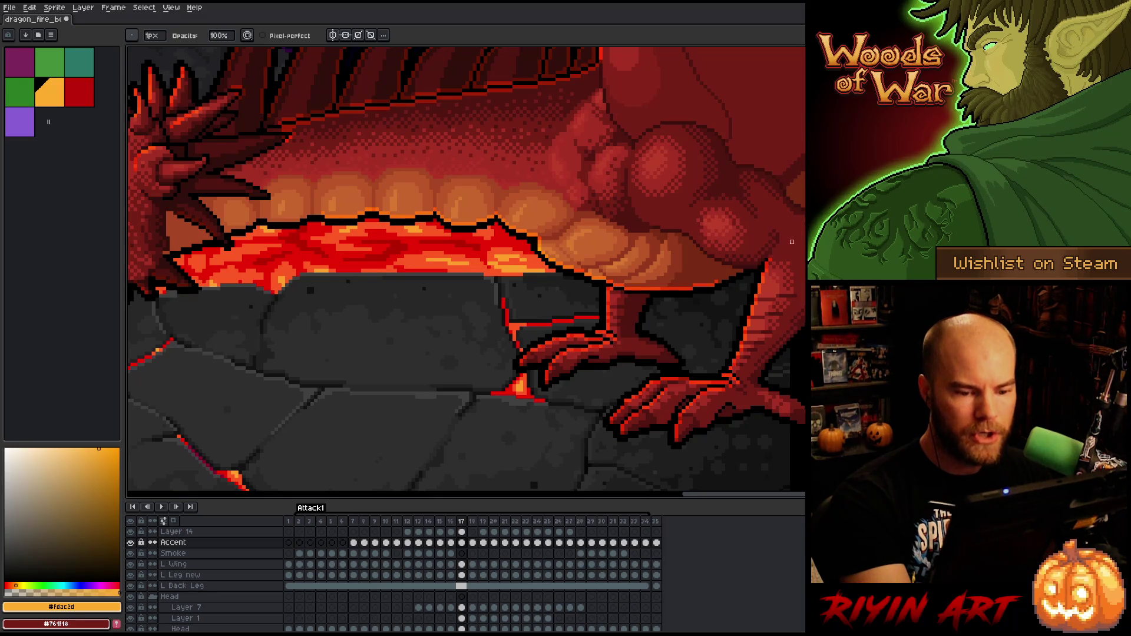
{"action": "left_click_drag", "start_coordinate": [788, 235], "coordinate": [823, 252]}
{"action": "key", "text": "b"}
{"action": "left_click_drag", "start_coordinate": [673, 217], "coordinate": [695, 234]}
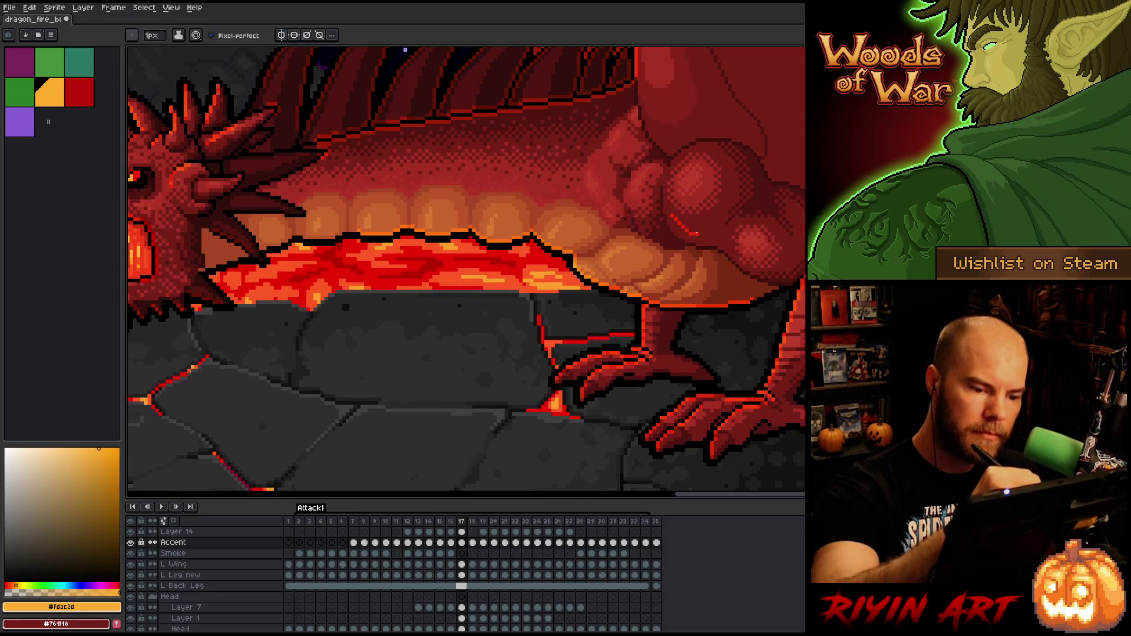
{"action": "key", "text": "e"}
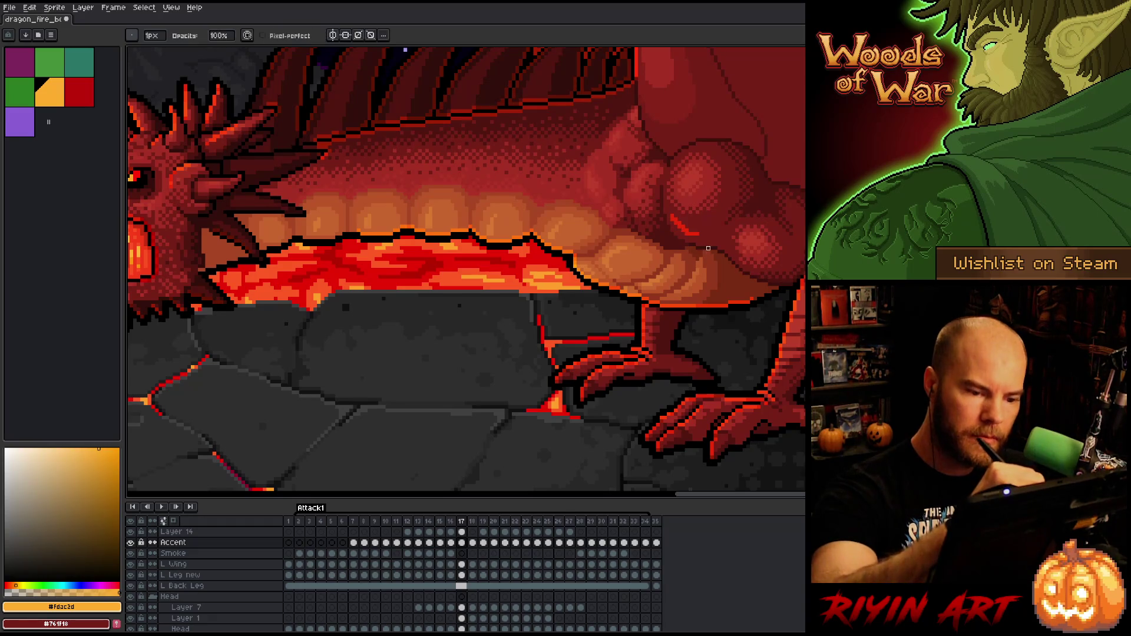
{"action": "key", "text": "b"}
{"action": "left_click_drag", "start_coordinate": [730, 255], "coordinate": [739, 266]}
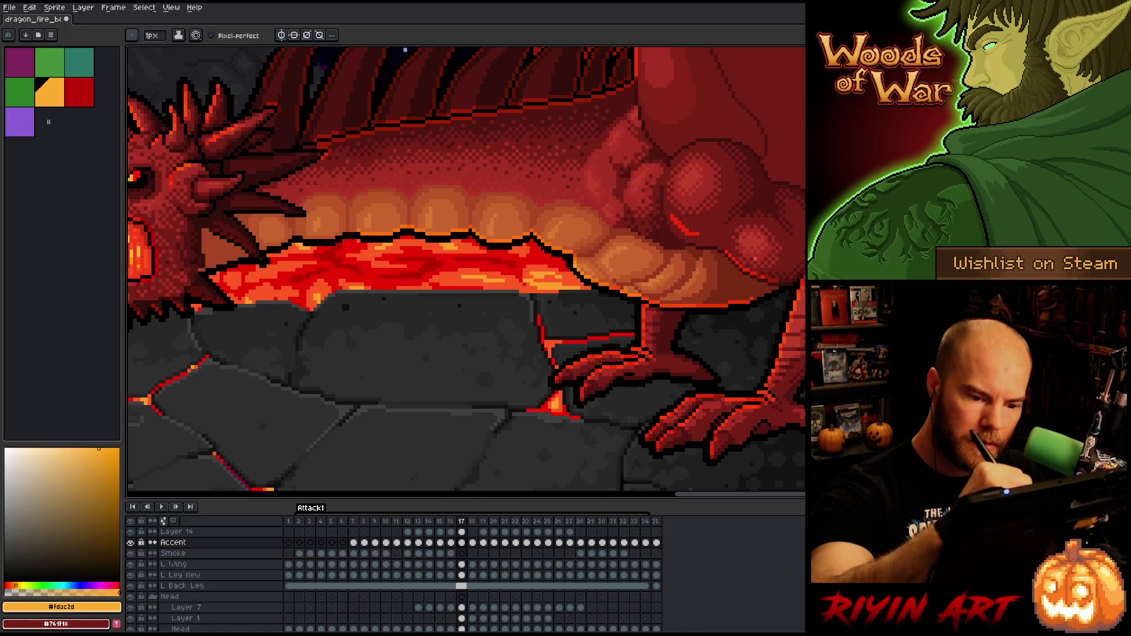
{"action": "key", "text": "Left"}
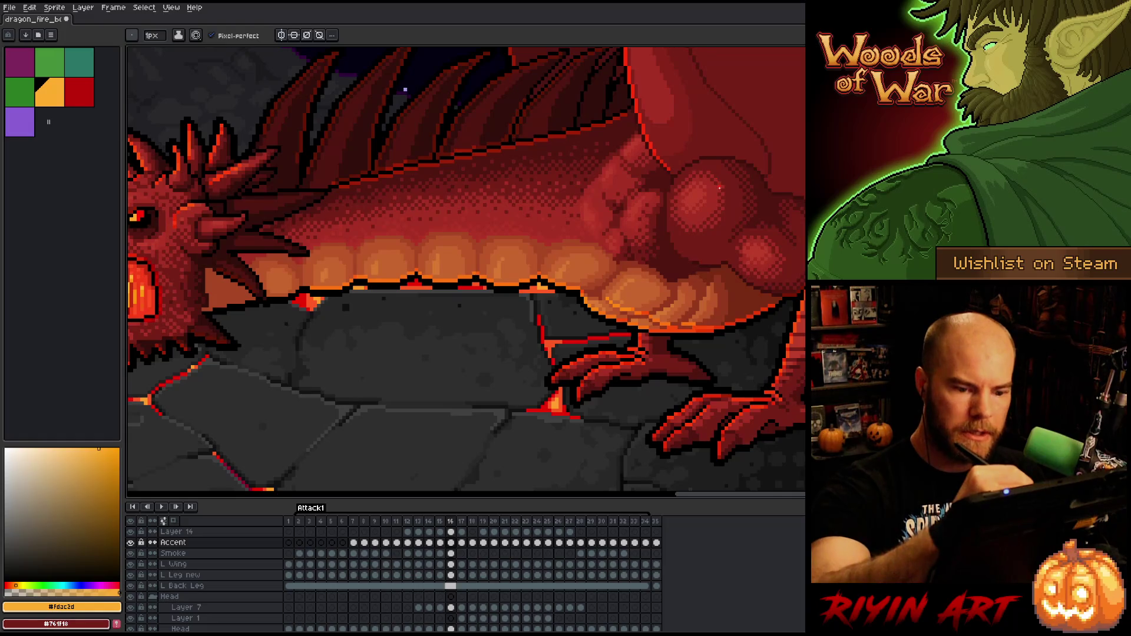
{"action": "key", "text": "e"}
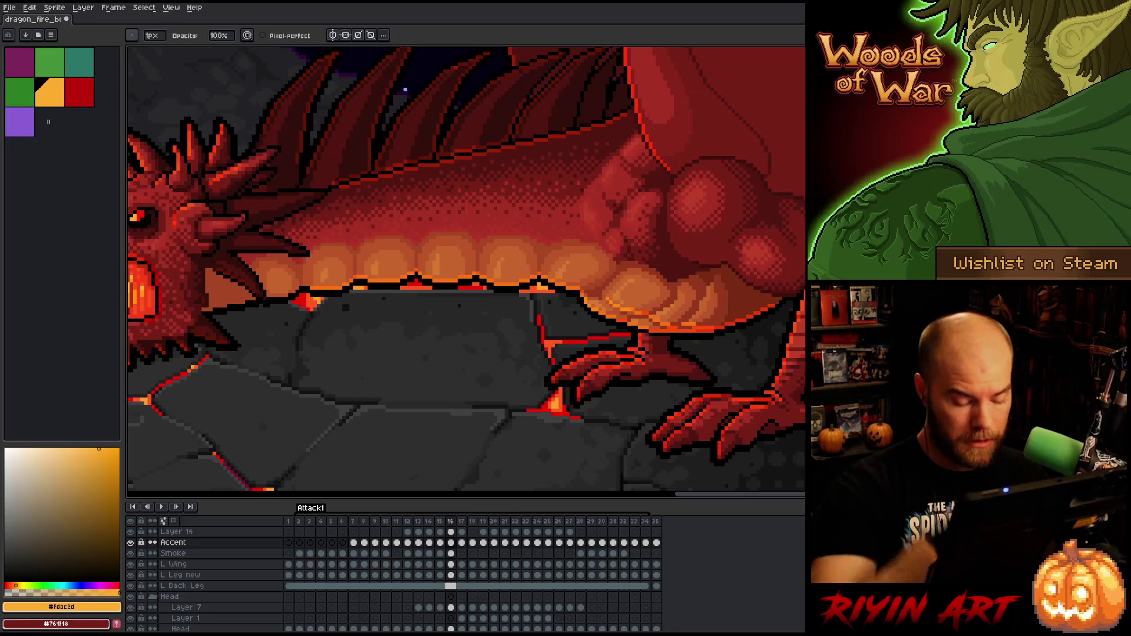
- Flick between frames 16 and 17 to compare the fire-burst pose
{"action": "key", "text": "Right"}
{"action": "key", "text": "Left"}
{"action": "key", "text": "Right"}
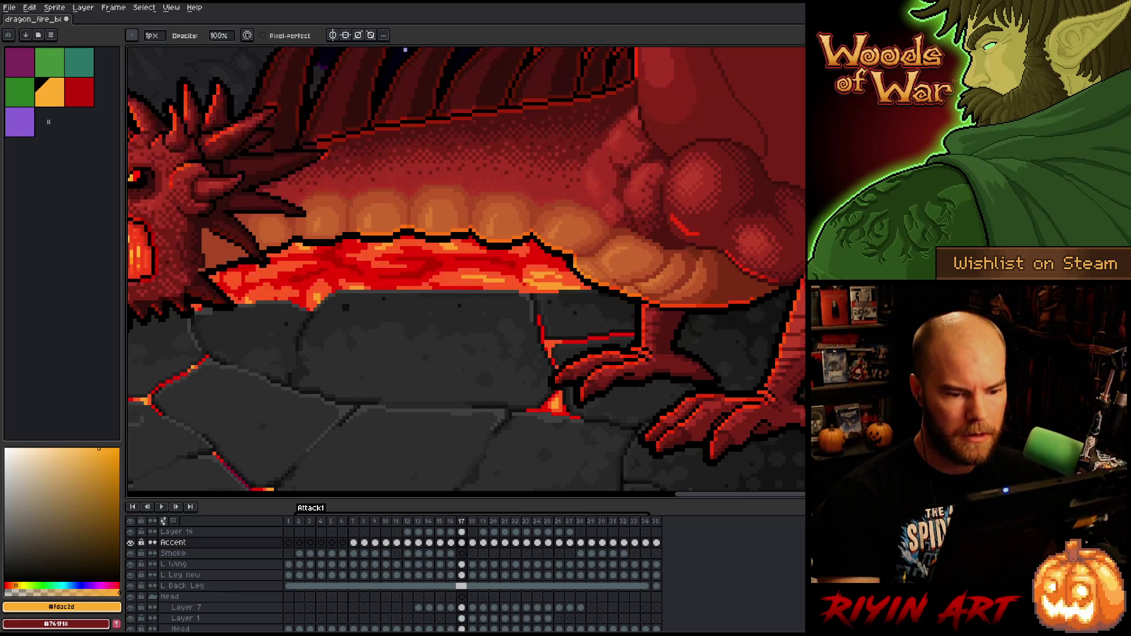
{"action": "key", "text": "Left"}
{"action": "key", "text": "Right"}
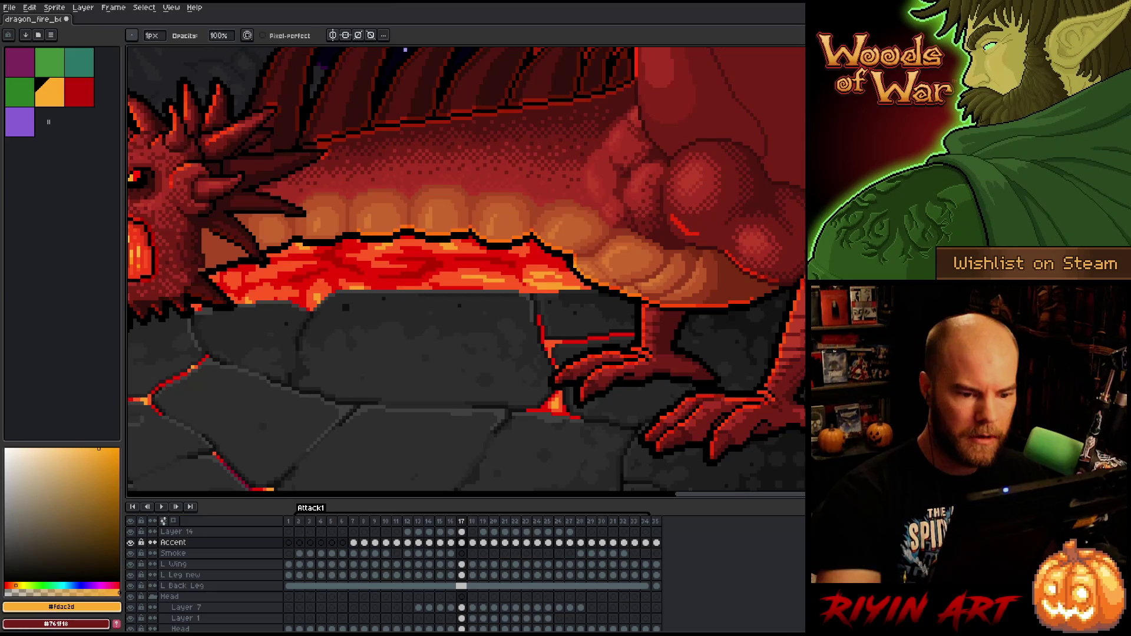
{"action": "key", "text": "e"}
{"action": "key", "text": "b"}
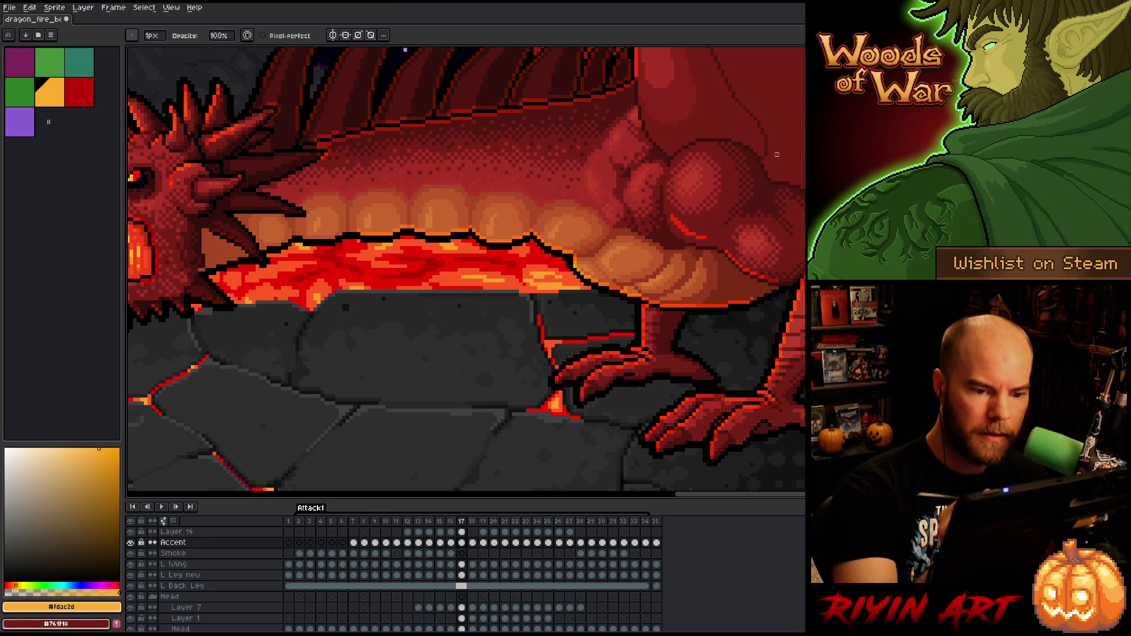
- Step ahead through frames 18, 21 and 26, play the animation, and return to frame 17
{"action": "key", "text": "Right"}
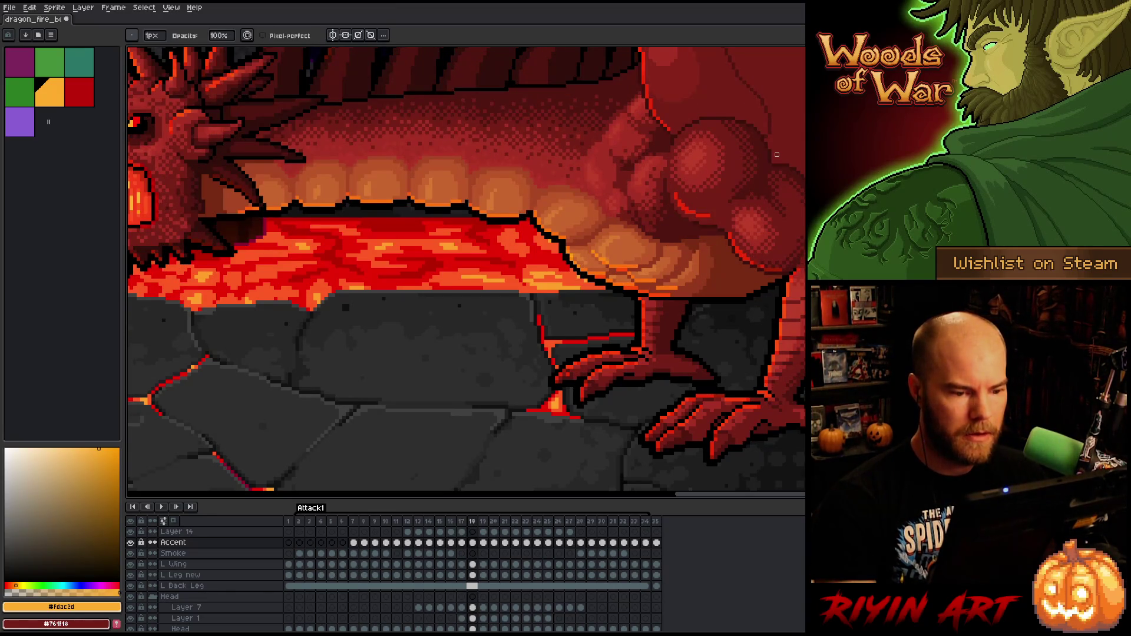
{"action": "key", "text": "Right"}
{"action": "key", "text": "Right"}
{"action": "key", "text": "Right"}
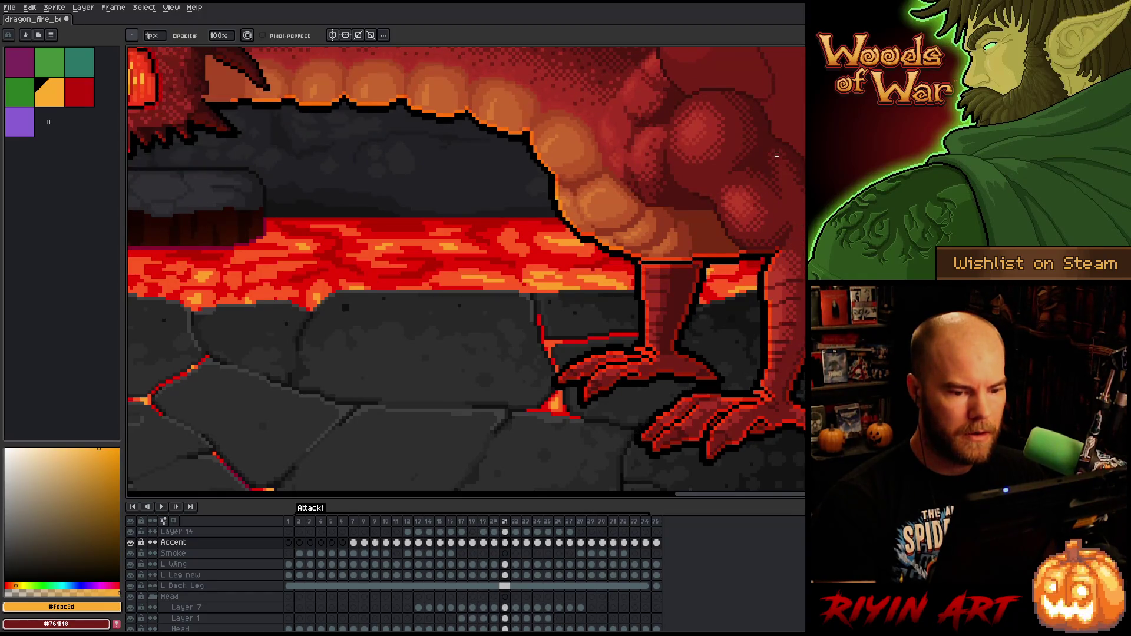
{"action": "key", "text": "Right"}
{"action": "key", "text": "Right"}
{"action": "key", "text": "Right"}
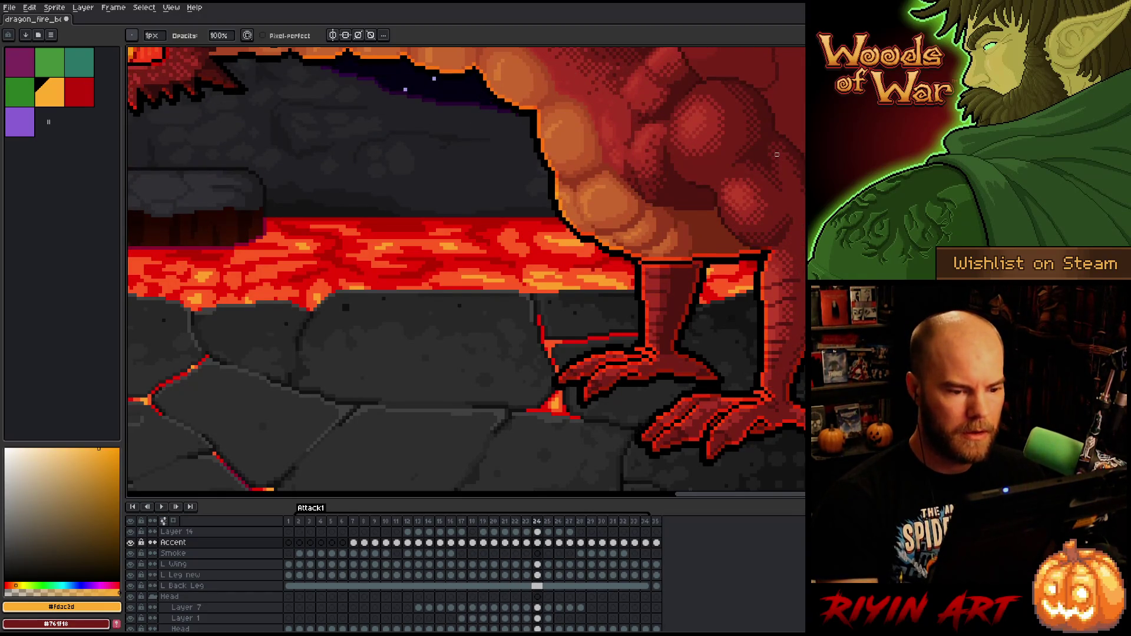
{"action": "key", "text": "Left"}
{"action": "key", "text": "Left"}
{"action": "key", "text": "Left"}
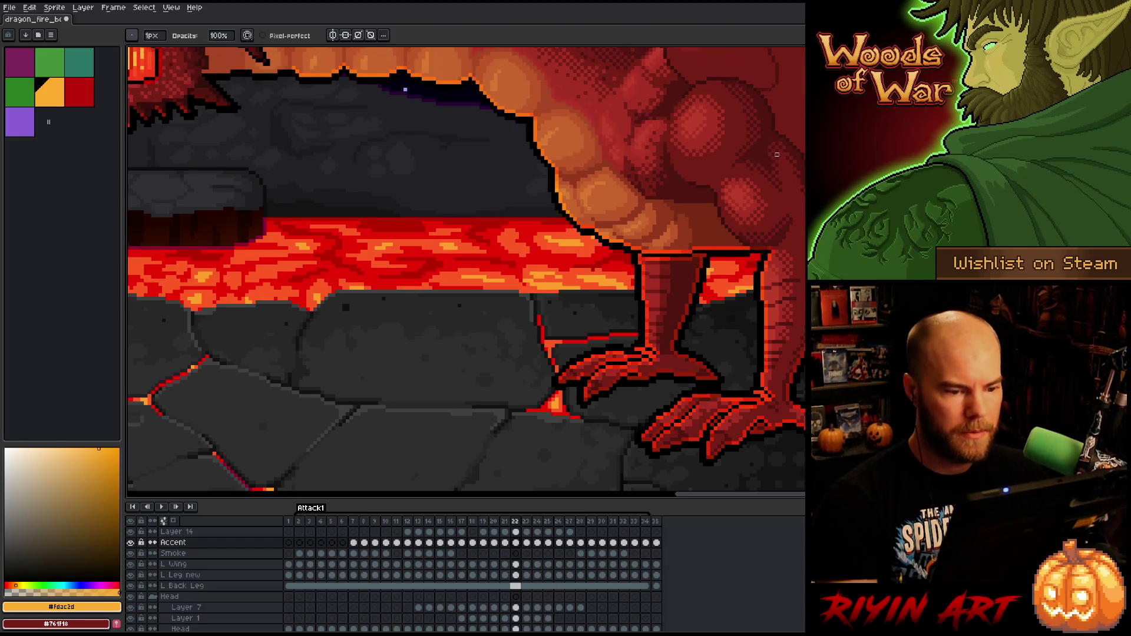
{"action": "key", "text": "Return"}
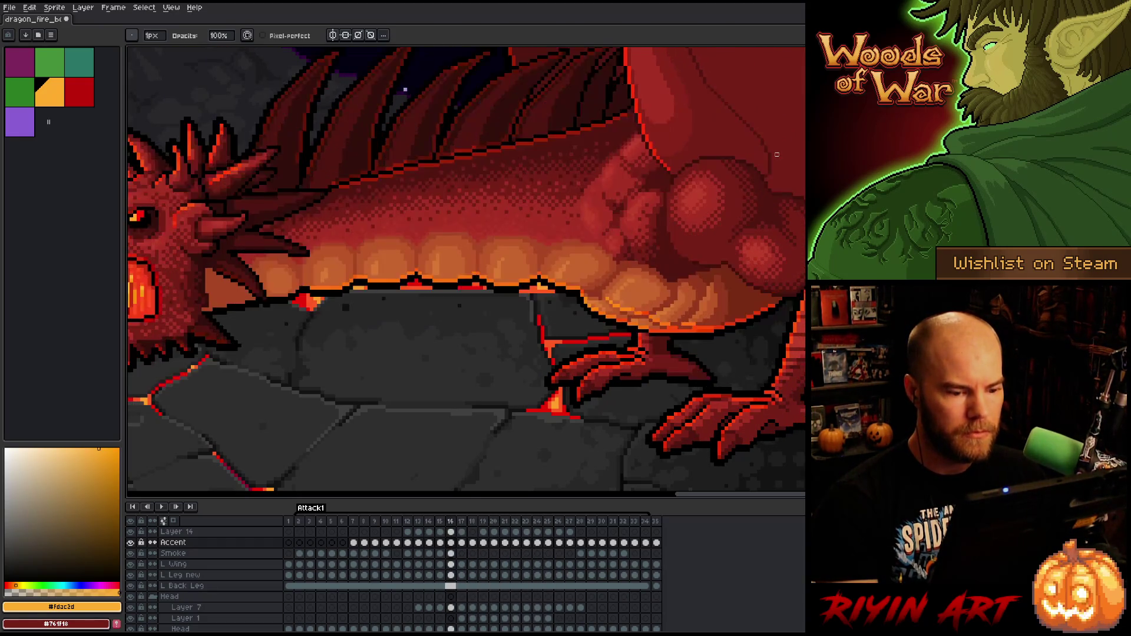
{"action": "key", "text": "Return"}
{"action": "key", "text": "Left"}
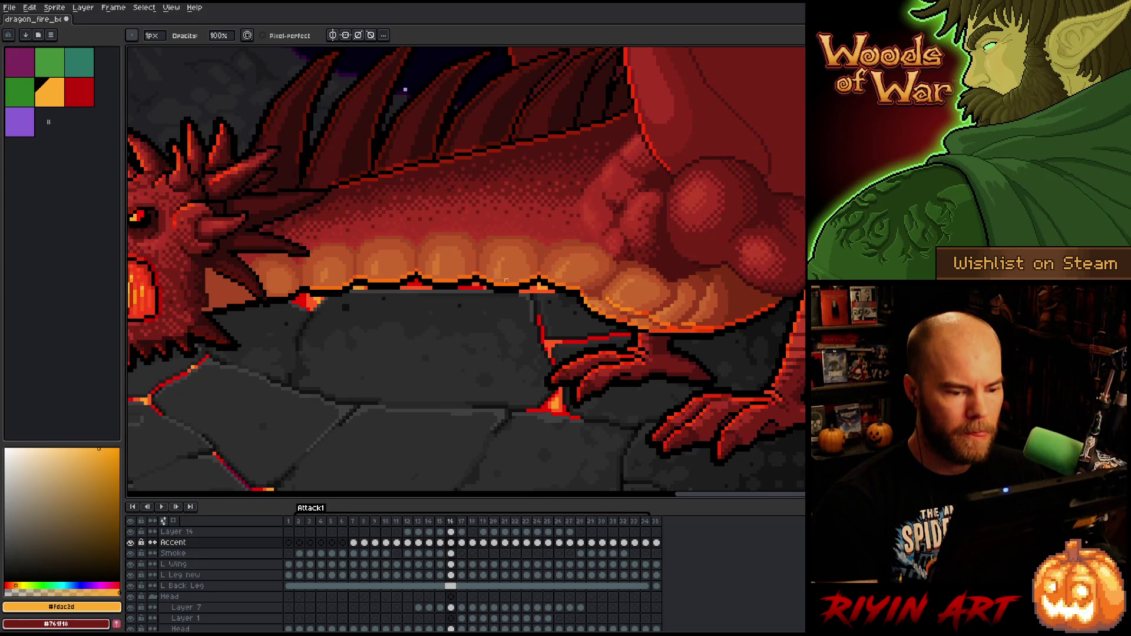
{"action": "key", "text": "Right"}
- Compare frame 17 with frame 16 once more and shift the view across the legs
{"action": "key", "text": "e"}
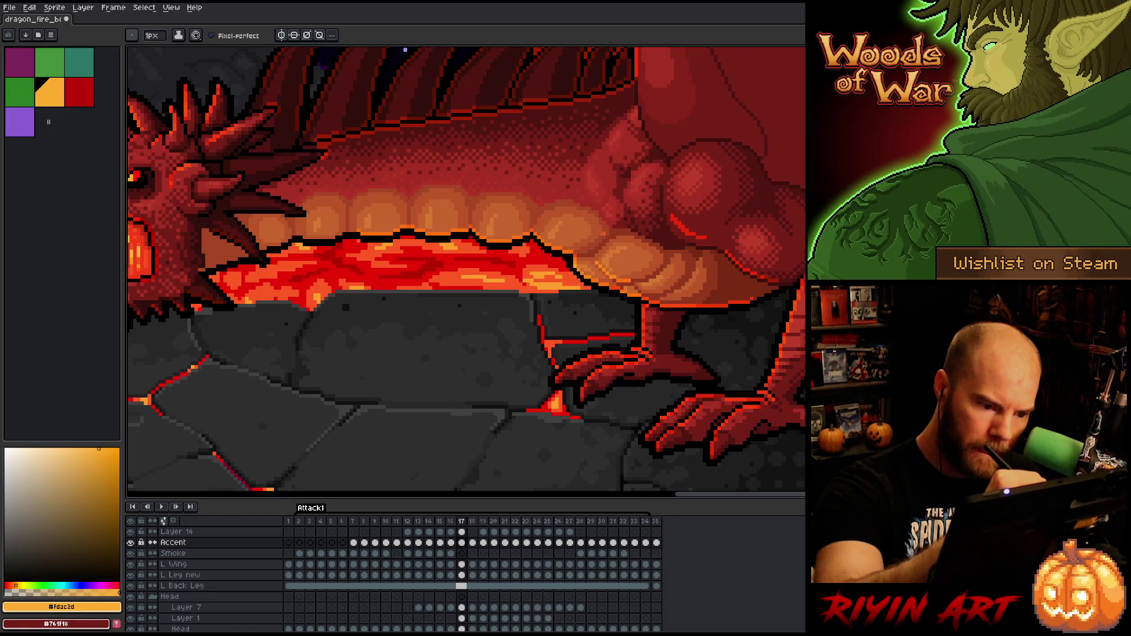
{"action": "key", "text": "Left"}
{"action": "key", "text": "Right"}
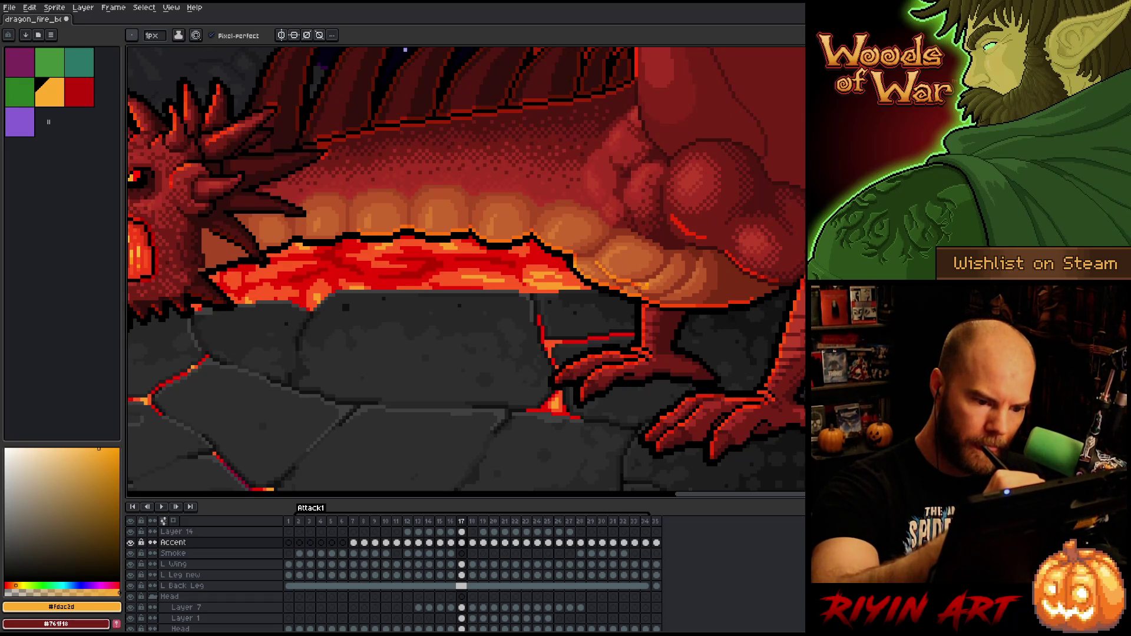
{"action": "key", "text": "b"}
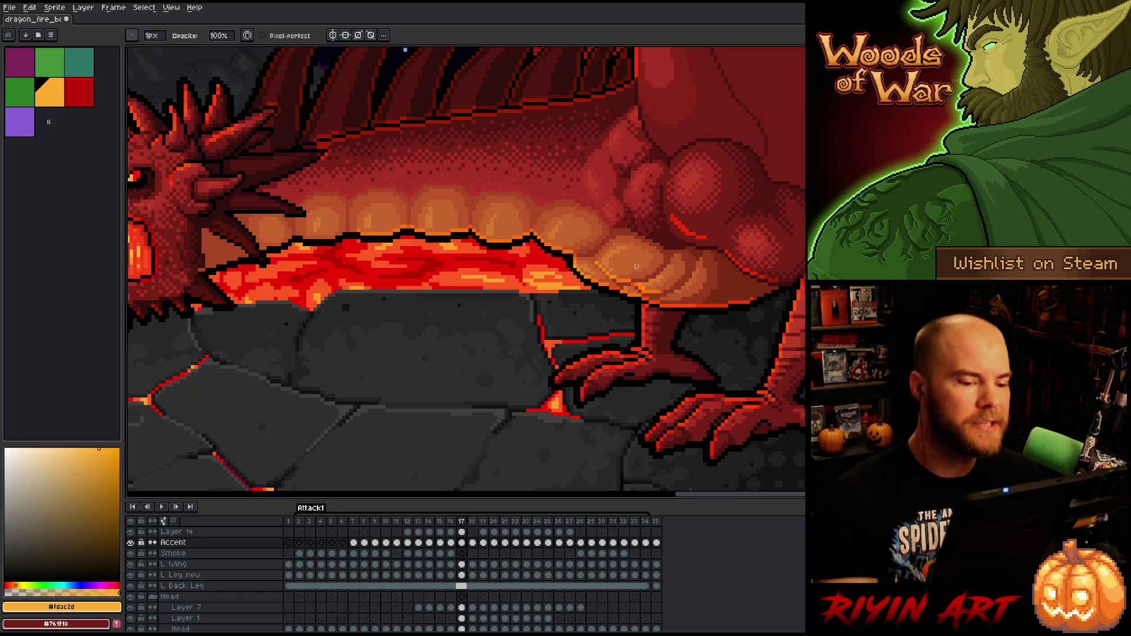
{"action": "key", "text": "space"}
{"action": "left_click_drag", "start_coordinate": [717, 327], "coordinate": [674, 325]}
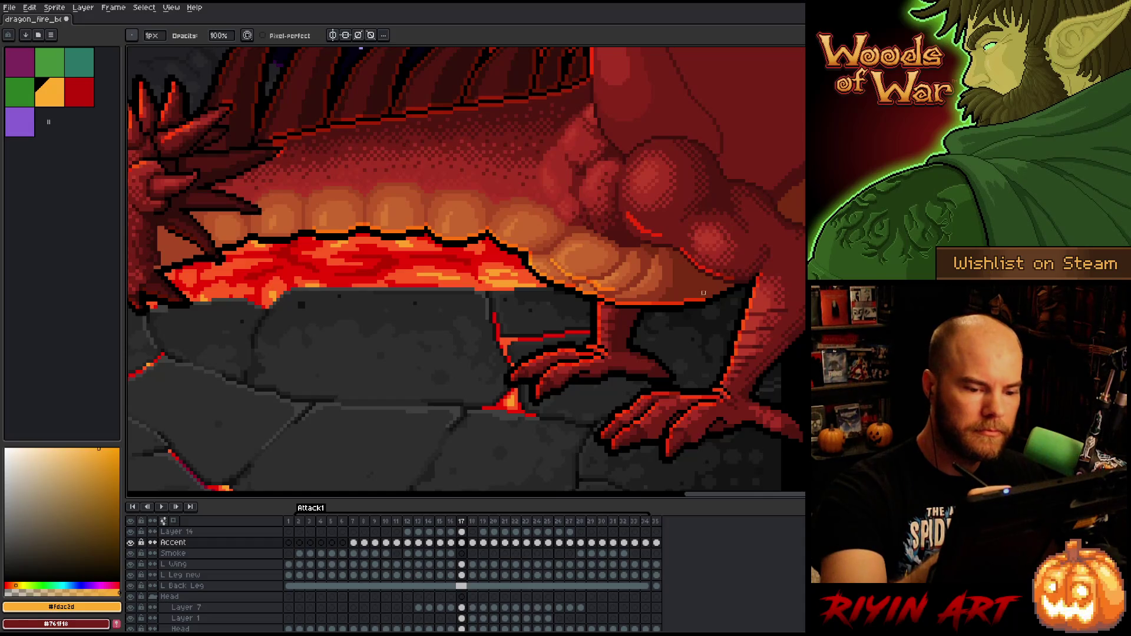
- Compare frames 15 and 16, then paint a short red stroke on the thigh in frame 16
{"action": "key", "text": "Left"}
{"action": "key", "text": "Left"}
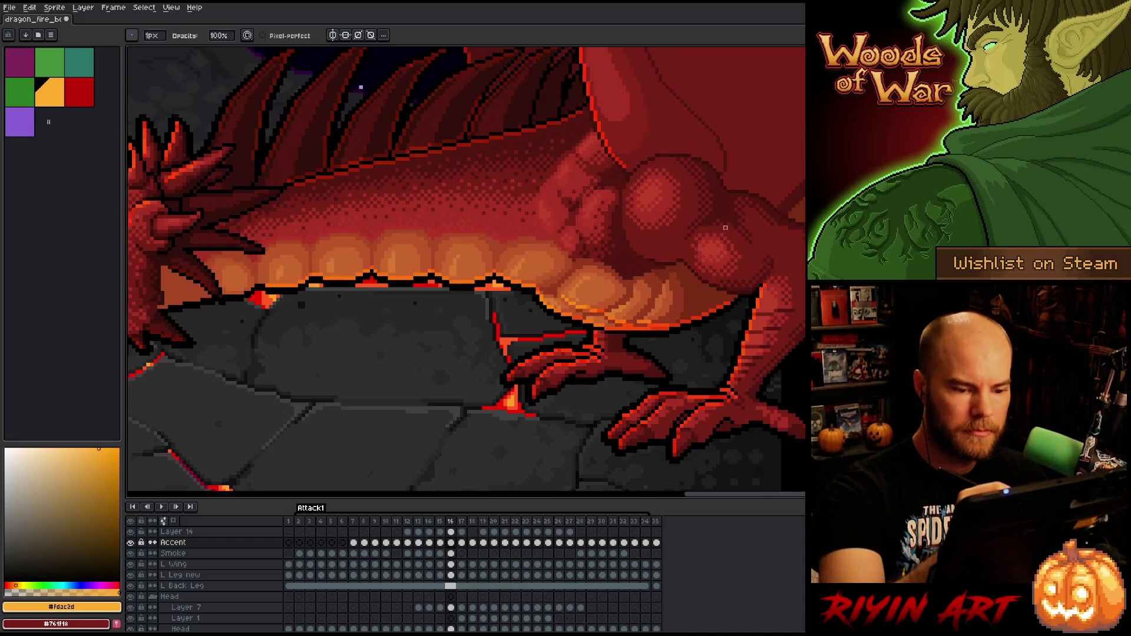
{"action": "key", "text": "Right"}
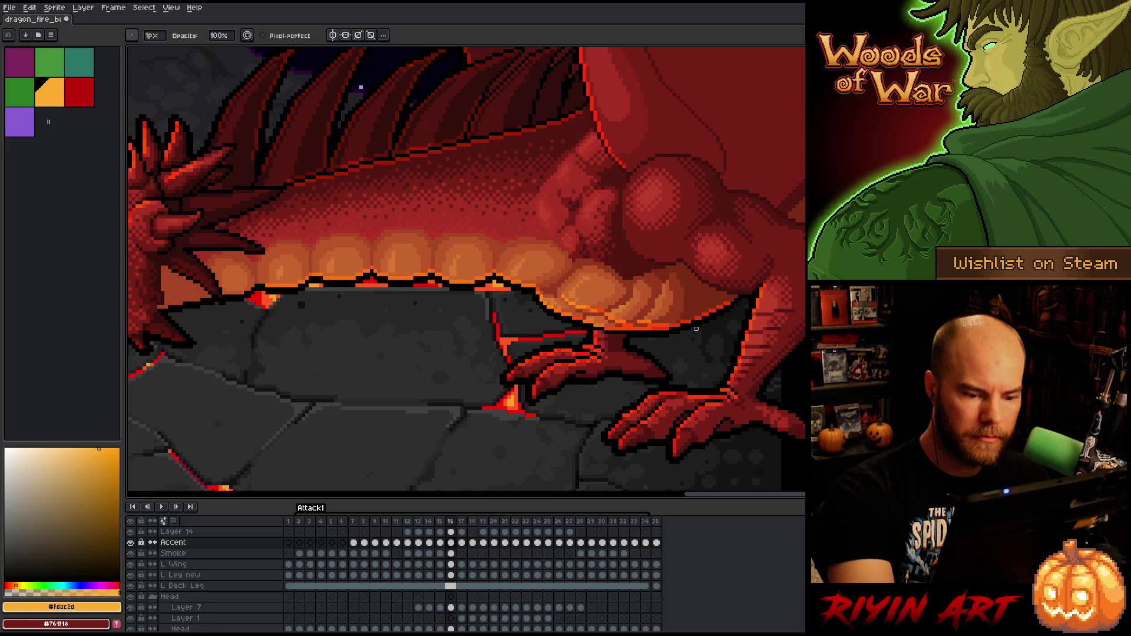
{"action": "key", "text": "Left"}
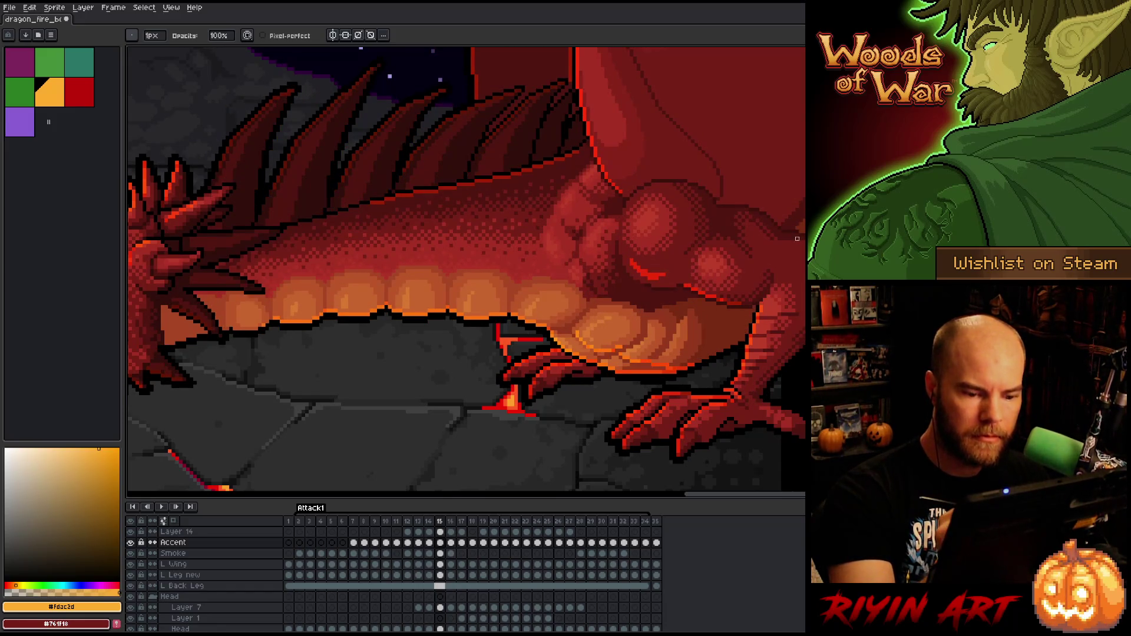
{"action": "key", "text": "Right"}
{"action": "key", "text": "e"}
{"action": "left_click_drag", "start_coordinate": [688, 260], "coordinate": [701, 277]}
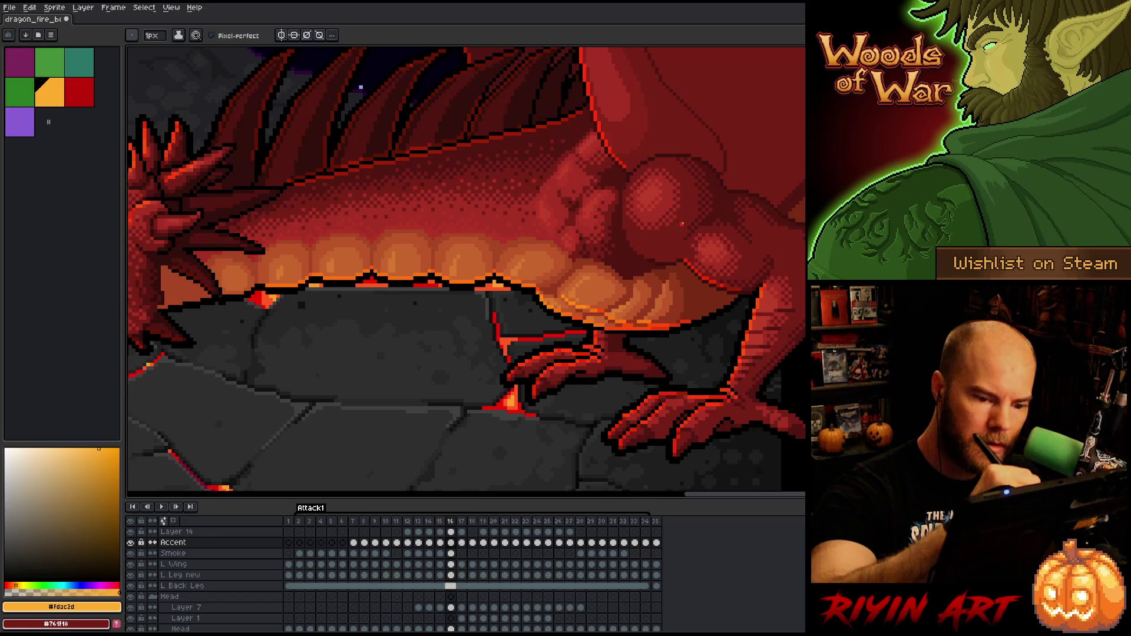
- Recheck against frame 15 and draw a dark-red shading line on the thigh
{"action": "key", "text": "Left"}
{"action": "key", "text": "Right"}
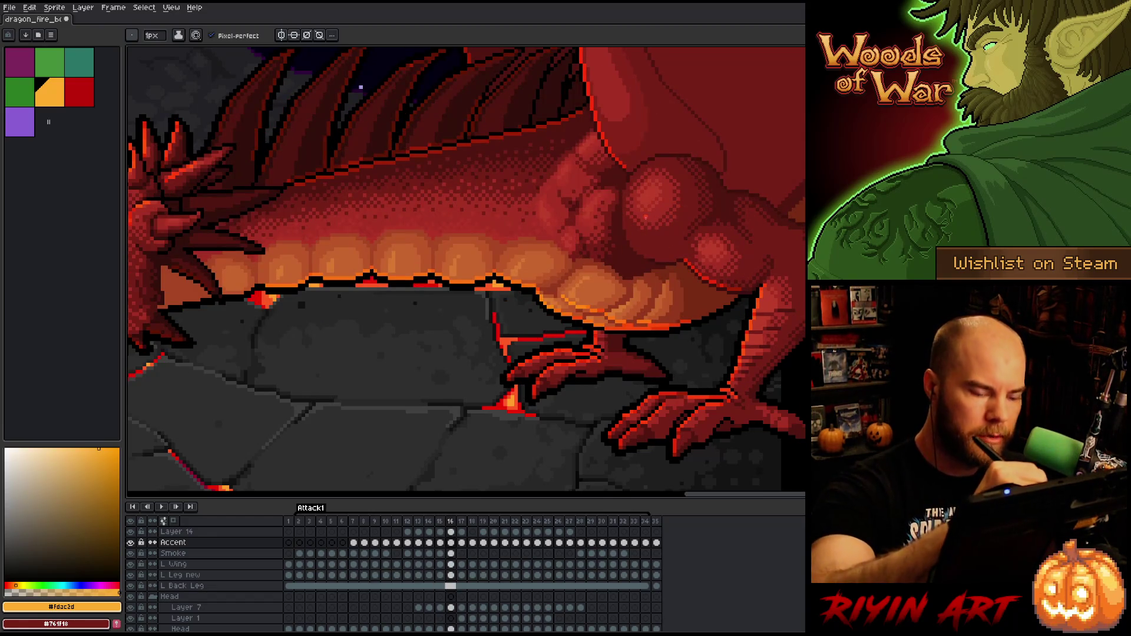
{"action": "key", "text": "Left"}
{"action": "key", "text": "Right"}
{"action": "left_click_drag", "start_coordinate": [634, 228], "coordinate": [656, 252]}
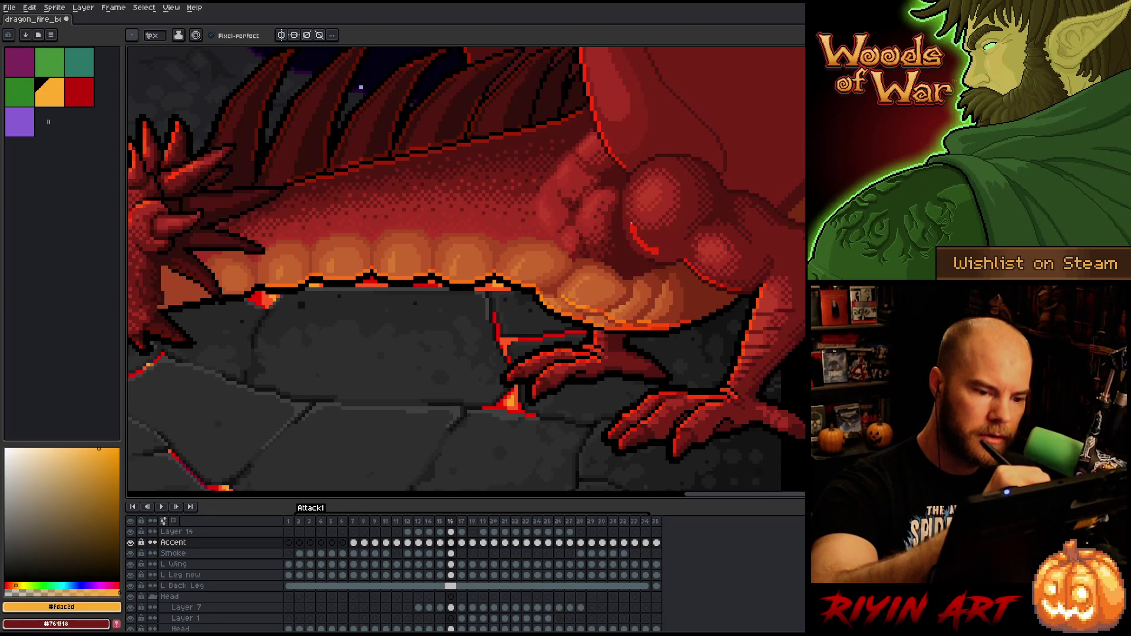
- Flip between frames 15 and 16 to compare the new shading, settling on frame 15
{"action": "key", "text": "e"}
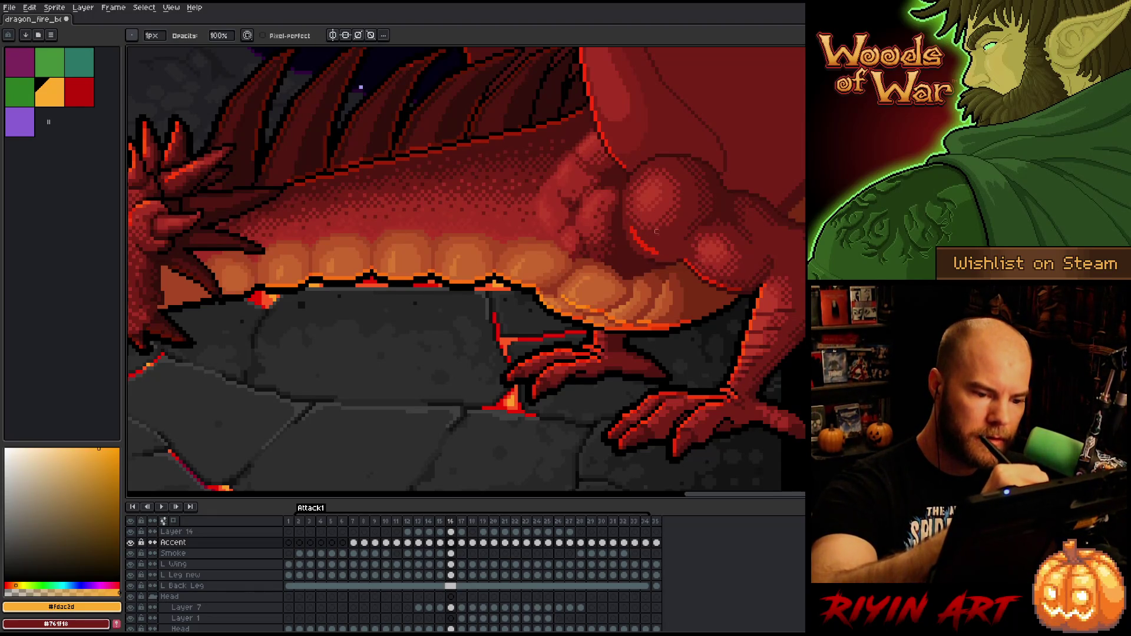
{"action": "key", "text": "Left"}
{"action": "key", "text": "Right"}
{"action": "key", "text": "Left"}
{"action": "key", "text": "Right"}
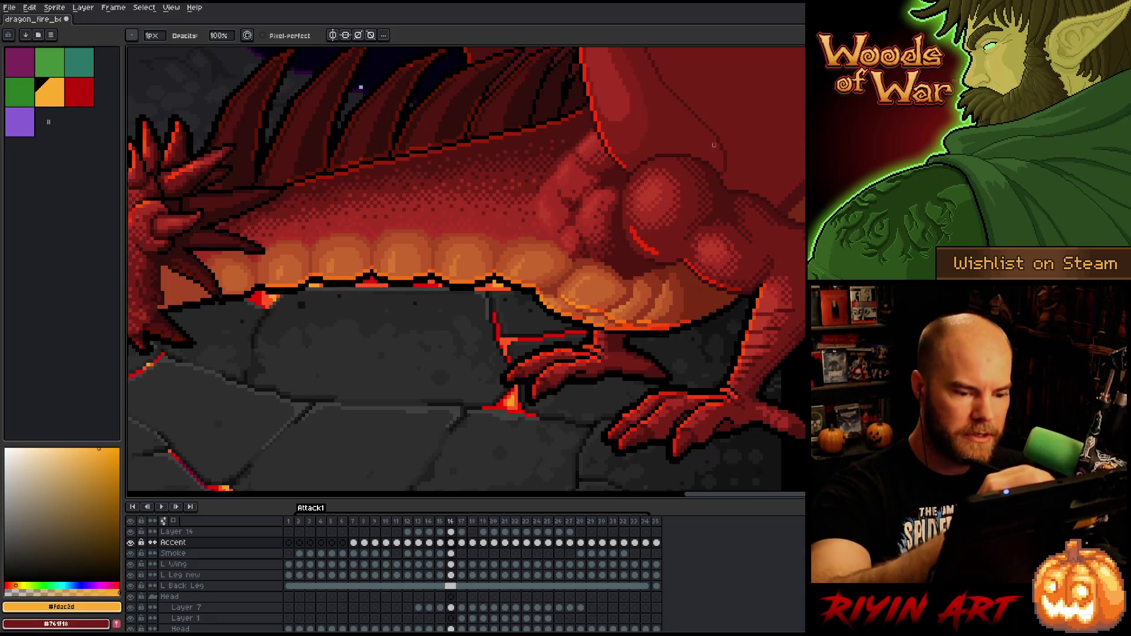
{"action": "key", "text": "Left"}
{"action": "key", "text": "Right"}
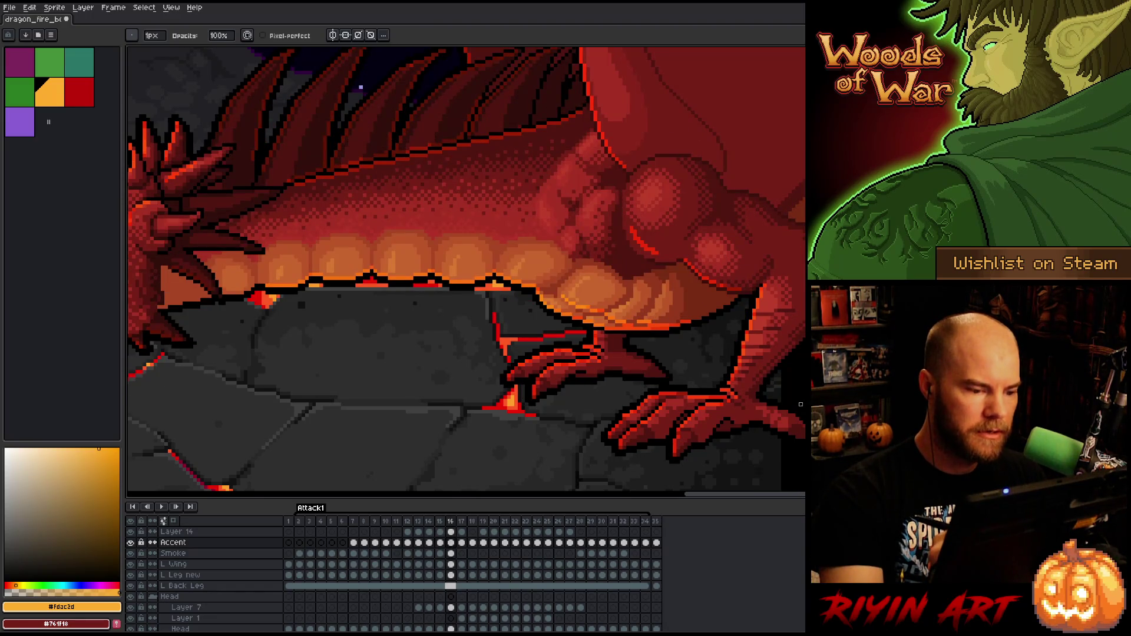
{"action": "key", "text": "Left"}
{"action": "scroll", "coordinate": [466, 271], "scroll_direction": "left", "scroll_amount": 10}
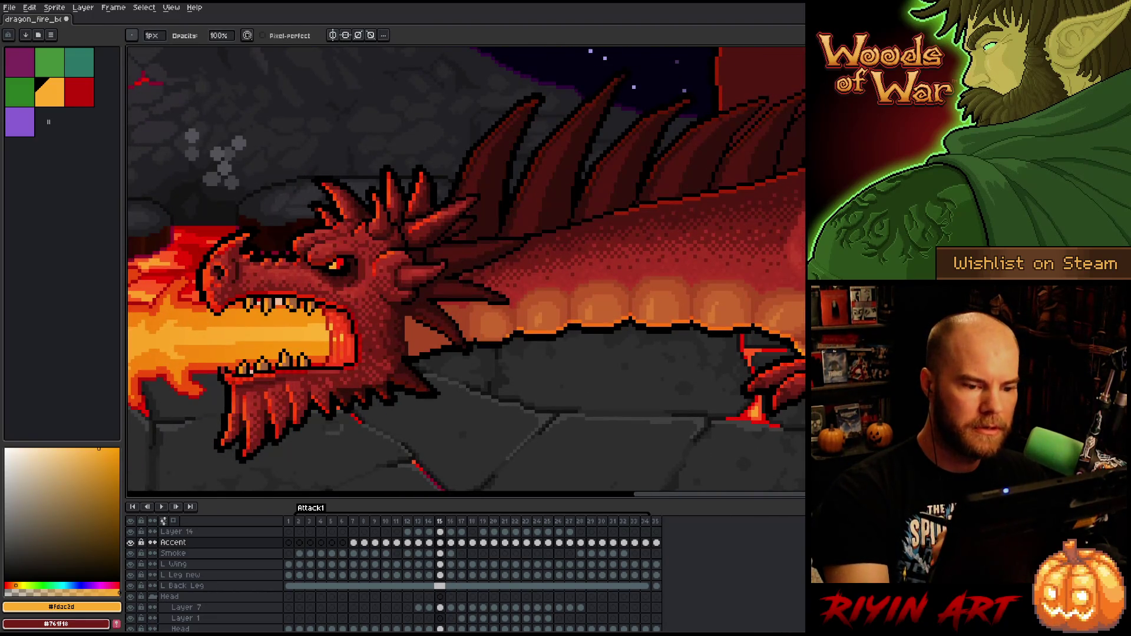
- On frame 16, lasso the back spikes behind the head, reposition them, and play the animation
{"action": "key", "text": "Right"}
{"action": "scroll", "coordinate": [692, 246], "scroll_direction": "up", "scroll_amount": 5}
{"action": "scroll", "coordinate": [691, 245], "scroll_direction": "left", "scroll_amount": 4}
{"action": "key", "text": "m"}
{"action": "mouse_move", "coordinate": [685, 311]}
{"action": "left_mouse_down"}
{"action": "mouse_move", "coordinate": [769, 177]}
{"action": "mouse_move", "coordinate": [737, 190]}
{"action": "mouse_move", "coordinate": [667, 271]}
{"action": "mouse_move", "coordinate": [664, 238]}
{"action": "mouse_move", "coordinate": [710, 152]}
{"action": "mouse_move", "coordinate": [602, 291]}
{"action": "mouse_move", "coordinate": [589, 253]}
{"action": "mouse_move", "coordinate": [623, 175]}
{"action": "mouse_move", "coordinate": [600, 196]}
{"action": "mouse_move", "coordinate": [568, 287]}
{"action": "mouse_move", "coordinate": [577, 344]}
{"action": "mouse_move", "coordinate": [630, 338]}
{"action": "left_mouse_up"}
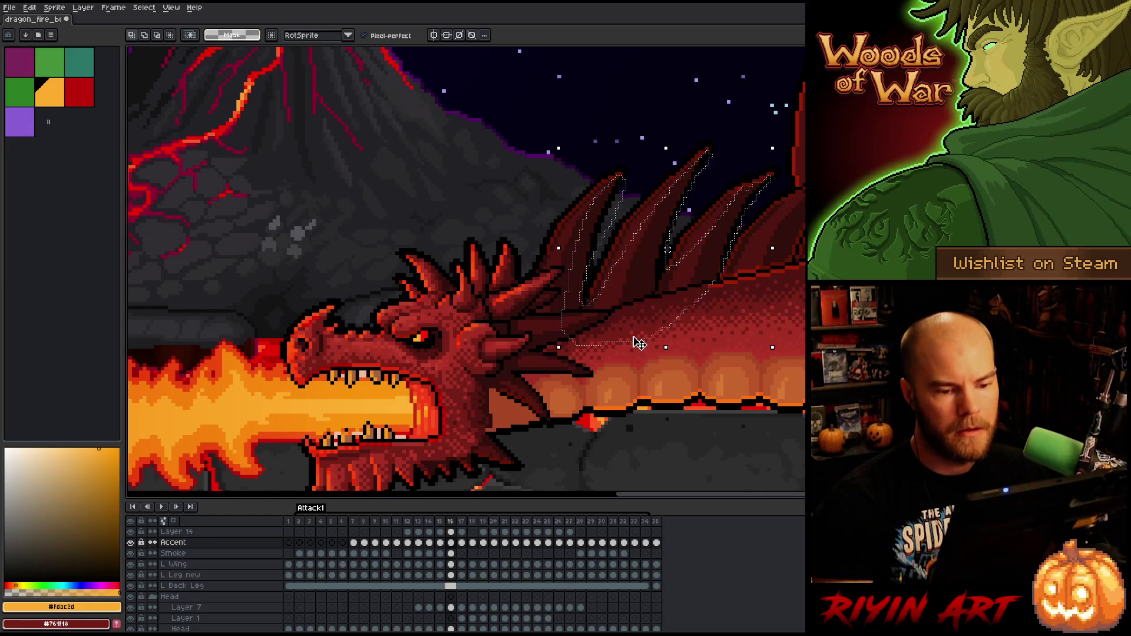
{"action": "key", "text": "b"}
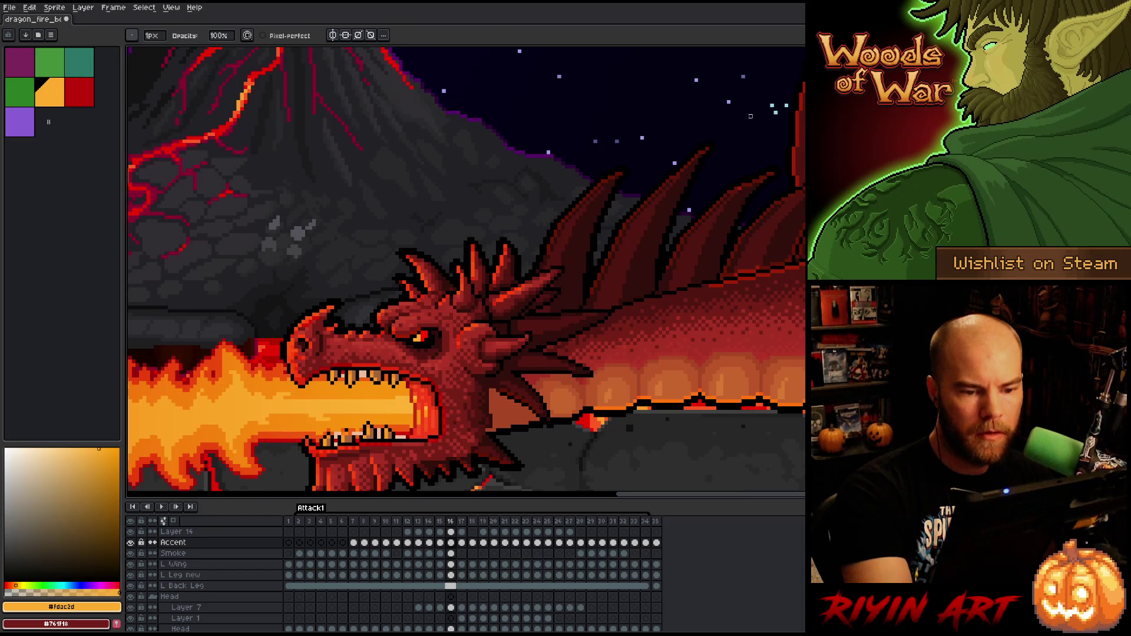
{"action": "key", "text": "Return"}
{"action": "key", "text": "Return"}
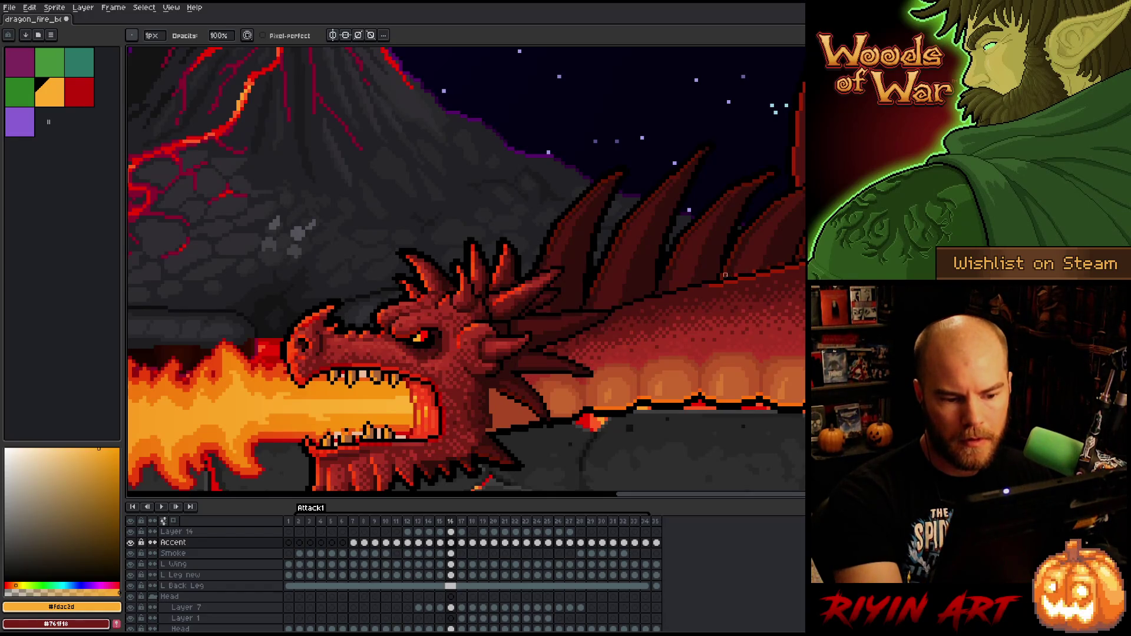
- Flip repeatedly between frames 15 and 16 to compare the spine poses
{"action": "key", "text": "Left"}
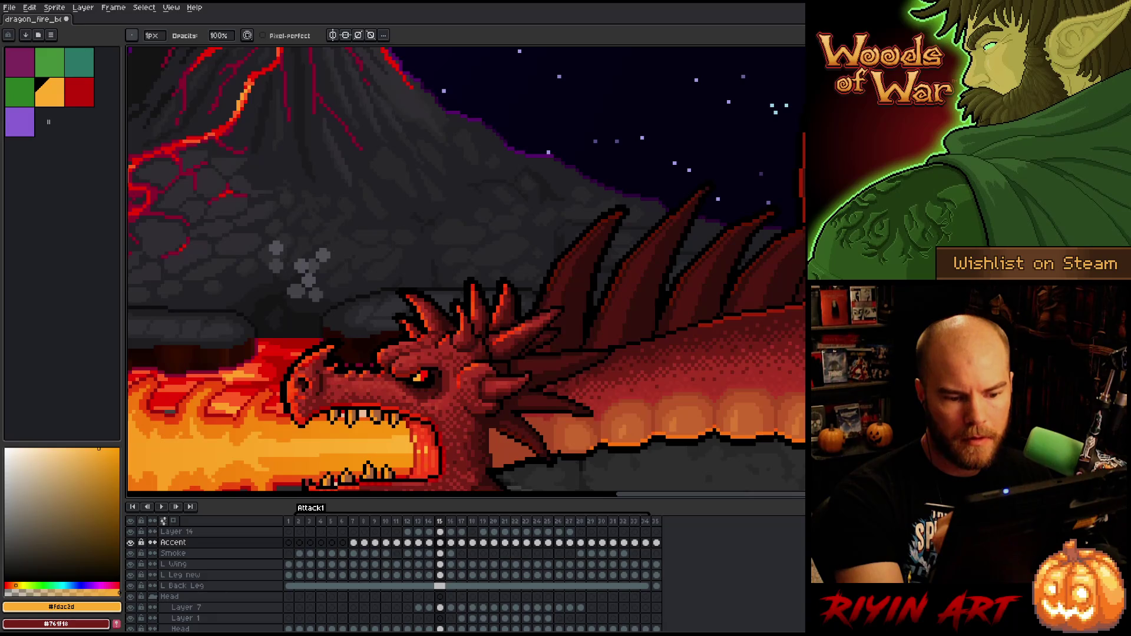
{"action": "key", "text": "Right"}
{"action": "key", "text": "Left"}
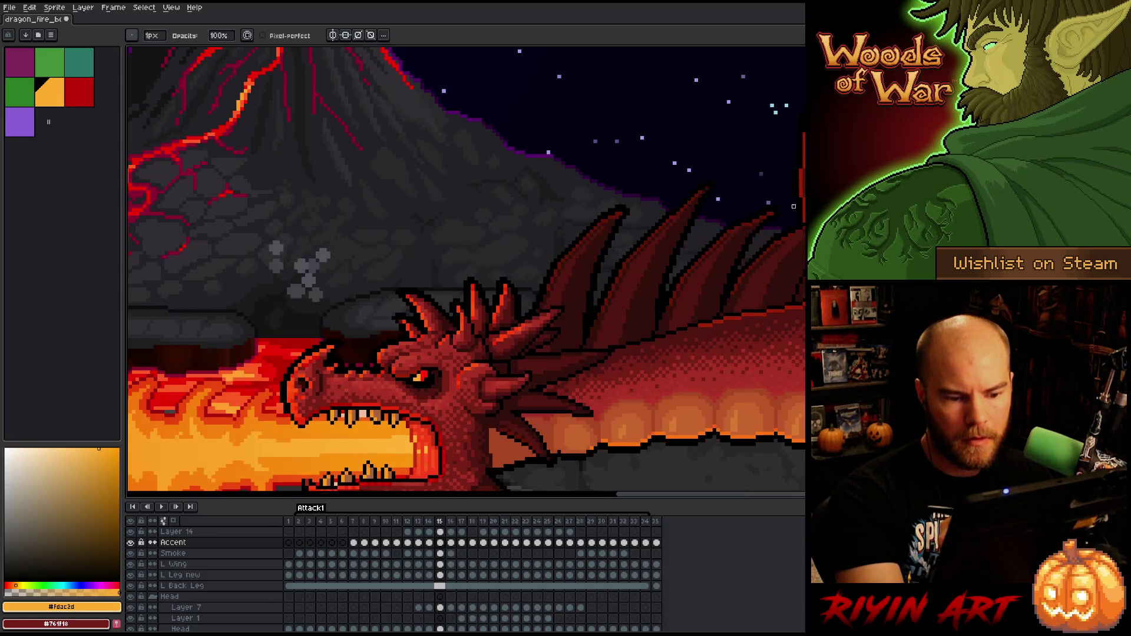
{"action": "key", "text": "Right"}
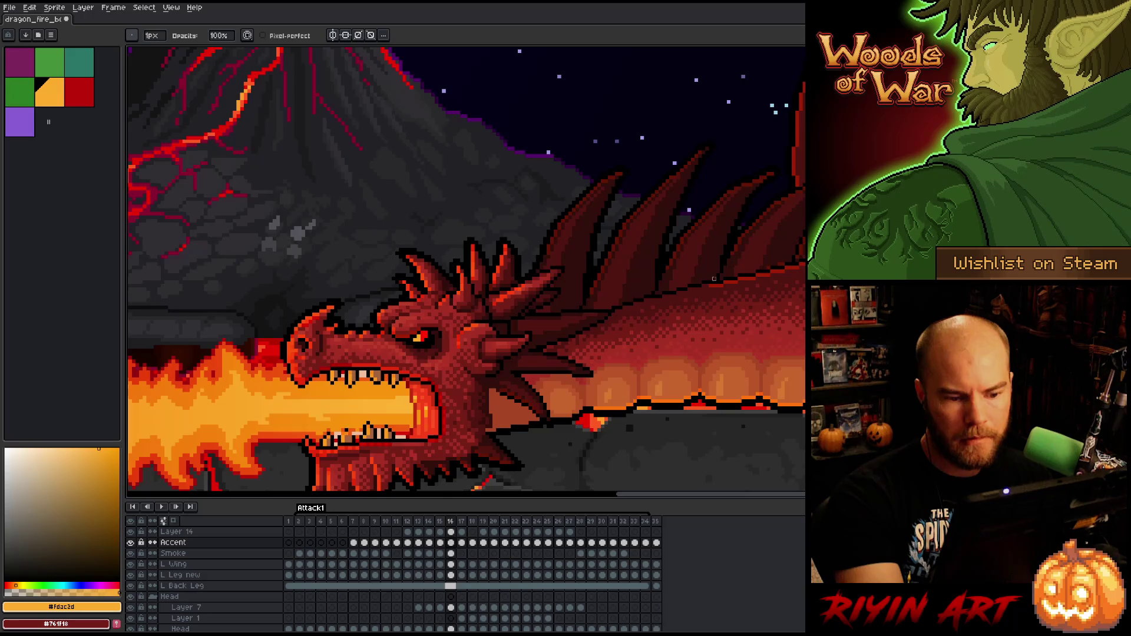
{"action": "key", "text": "Left"}
{"action": "key", "text": "Right"}
{"action": "key", "text": "Left"}
{"action": "key", "text": "Right"}
{"action": "key", "text": "Left"}
{"action": "key", "text": "Right"}
{"action": "key", "text": "Left"}
{"action": "key", "text": "Right"}
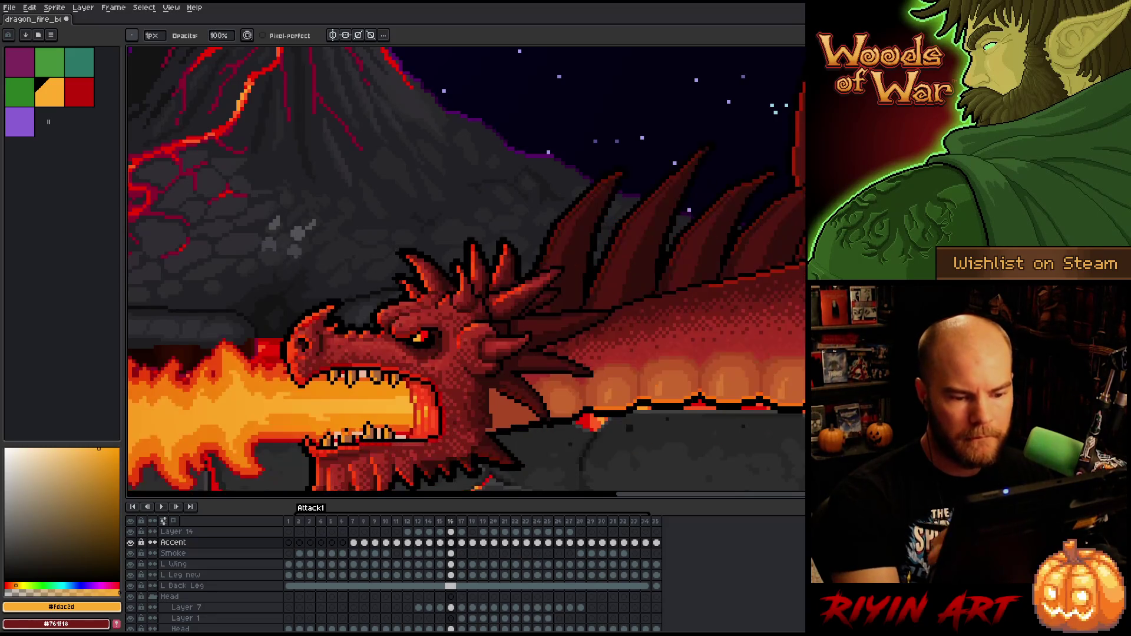
{"action": "key", "text": "Left"}
{"action": "key", "text": "Right"}
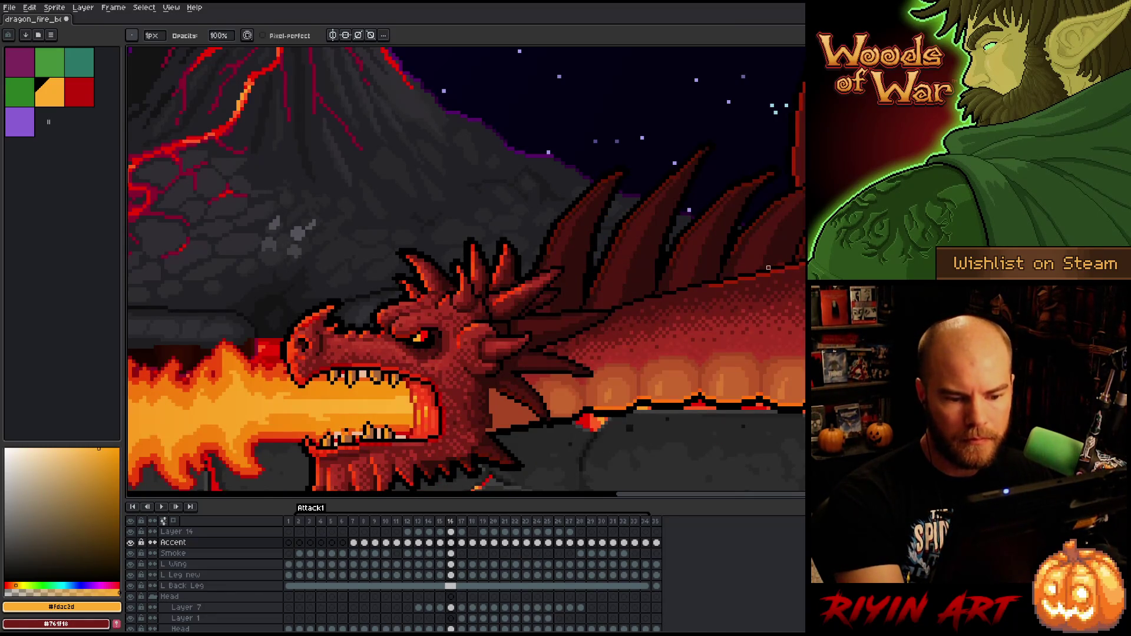
- Keep comparing neighbouring frames, then move on to frame 17
{"action": "scroll", "coordinate": [590, 281], "scroll_direction": "right", "scroll_amount": 10}
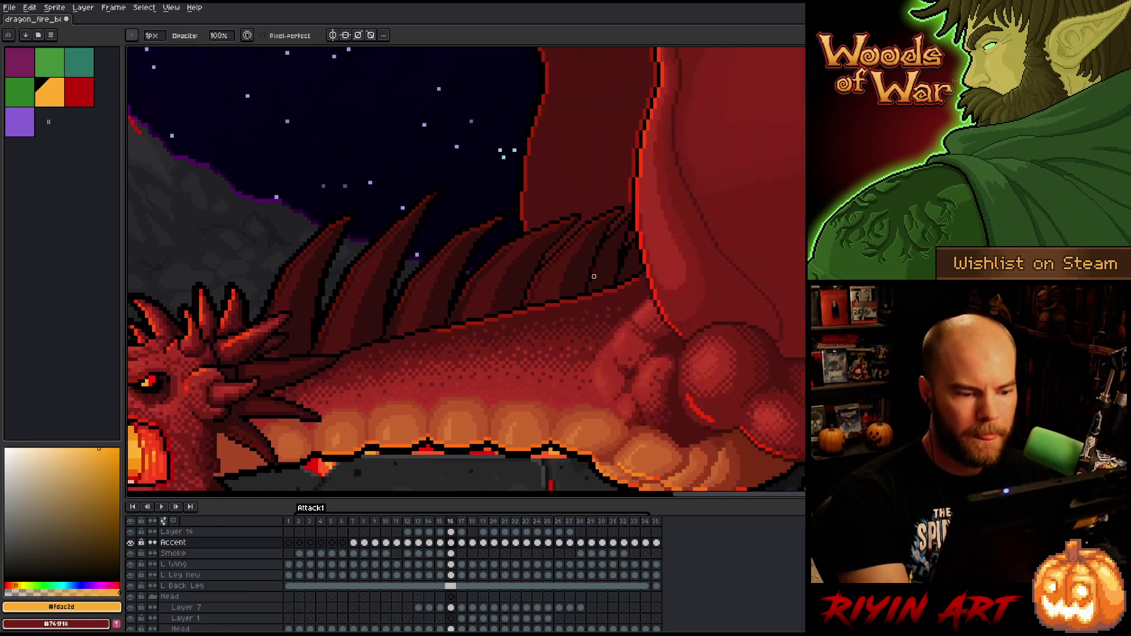
{"action": "key", "text": "Left"}
{"action": "key", "text": "Right"}
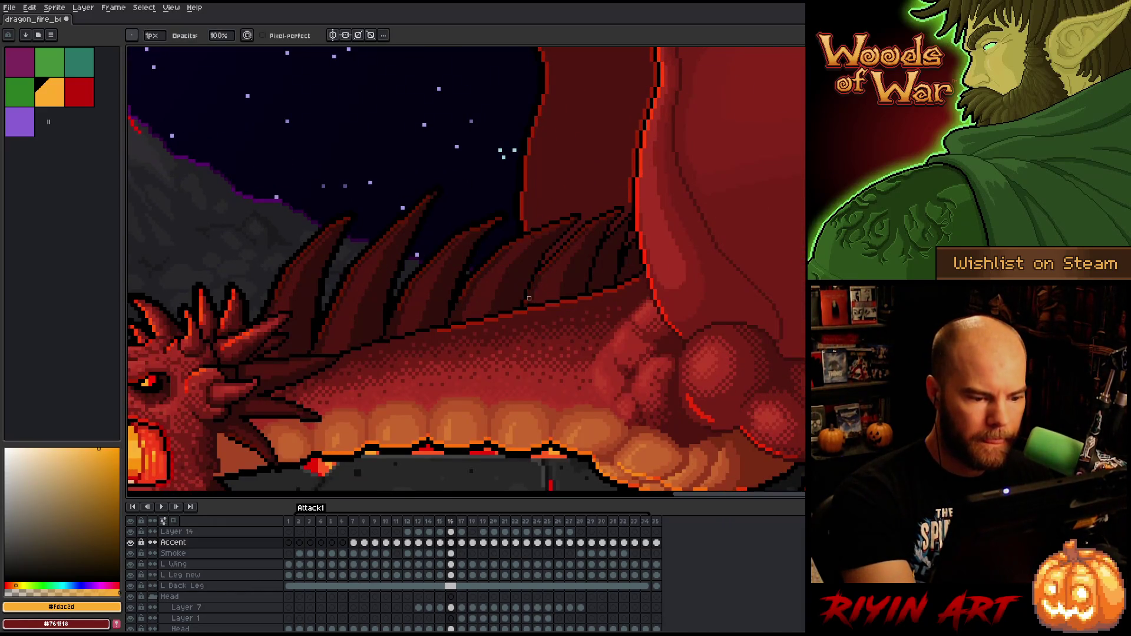
{"action": "key", "text": "Left"}
{"action": "key", "text": "Right"}
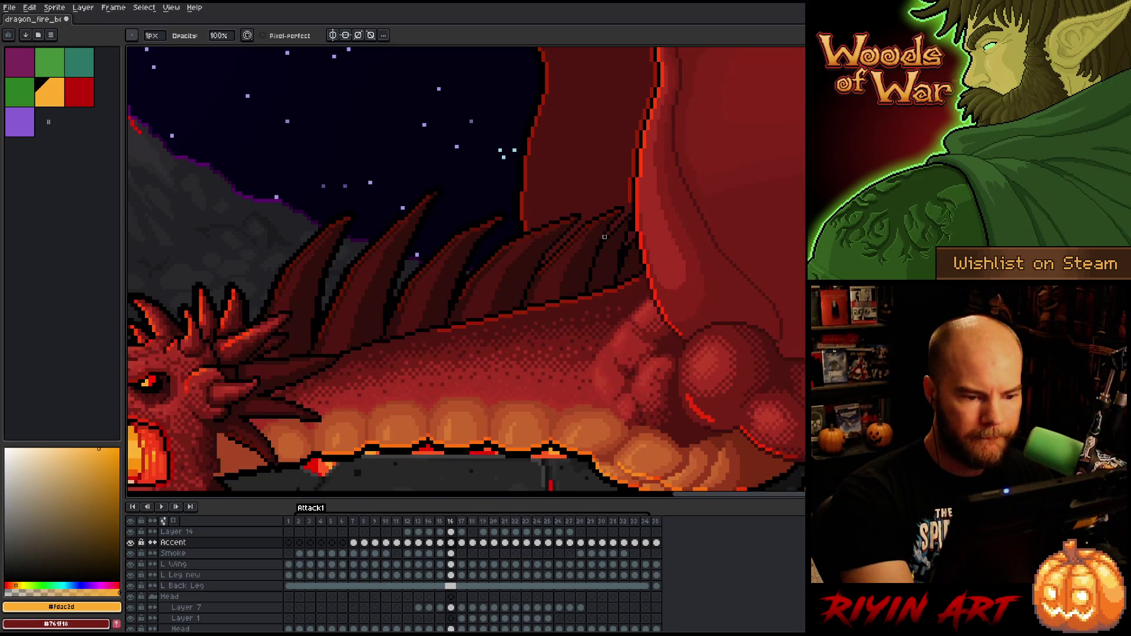
{"action": "key", "text": "Left"}
{"action": "key", "text": "Right"}
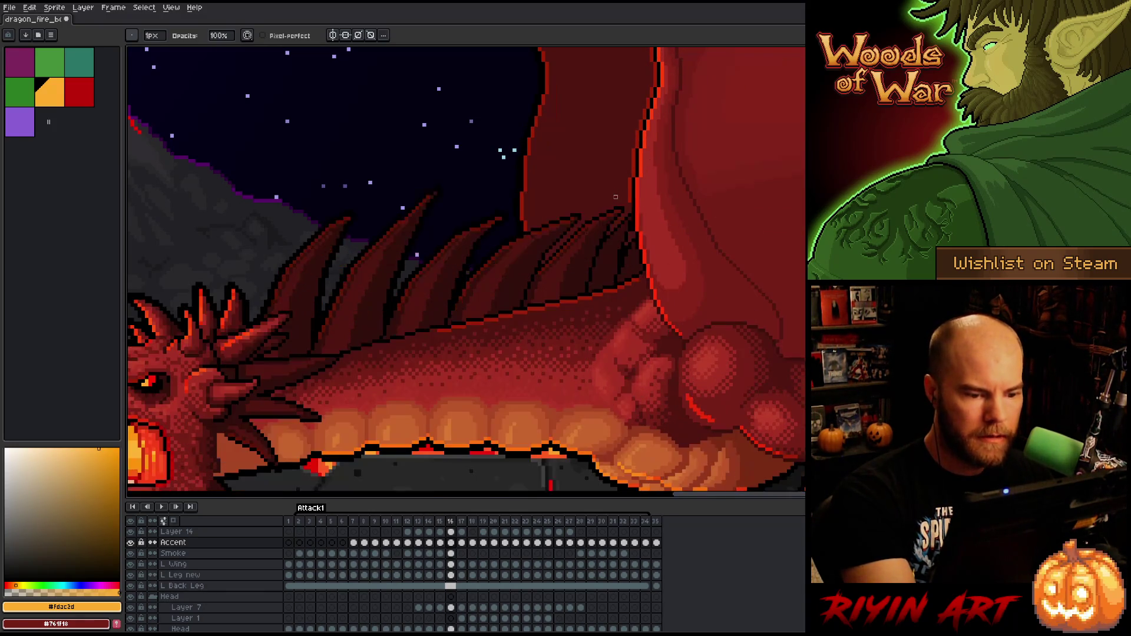
{"action": "key", "text": "Left"}
{"action": "key", "text": "Right"}
{"action": "key", "text": "Right"}
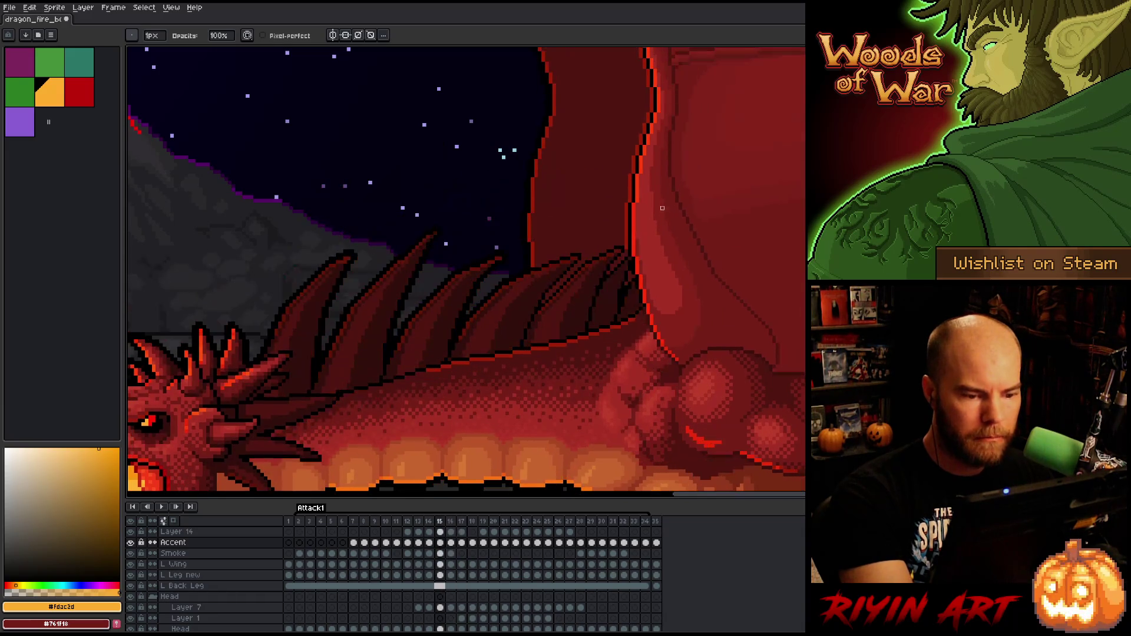
{"action": "key", "text": "Left"}
{"action": "key", "text": "Right"}
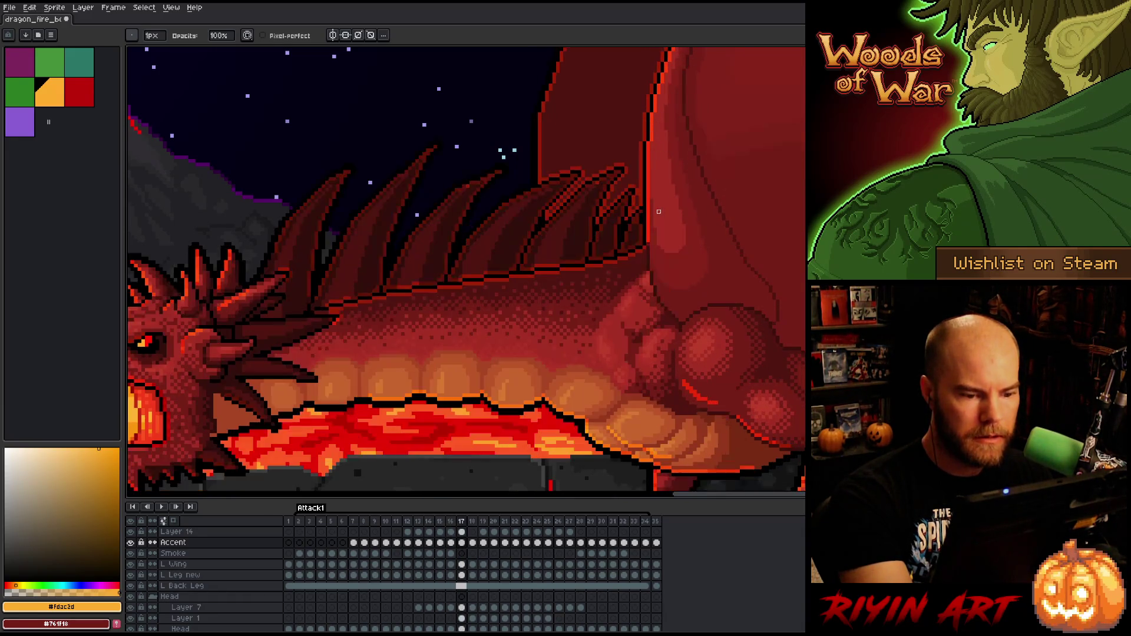
{"action": "key", "text": "Left"}
{"action": "key", "text": "Right"}
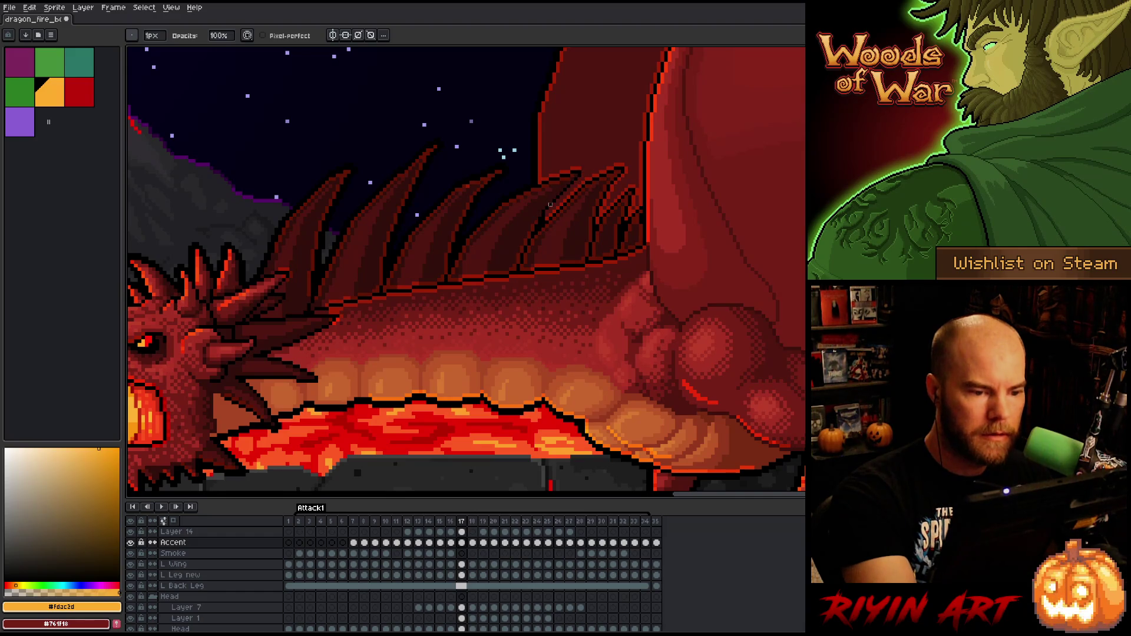
- Touch up the outline along the spine edge on frame 17, alternating Pencil and Eraser
{"action": "key", "text": "b"}
{"action": "key", "text": "e"}
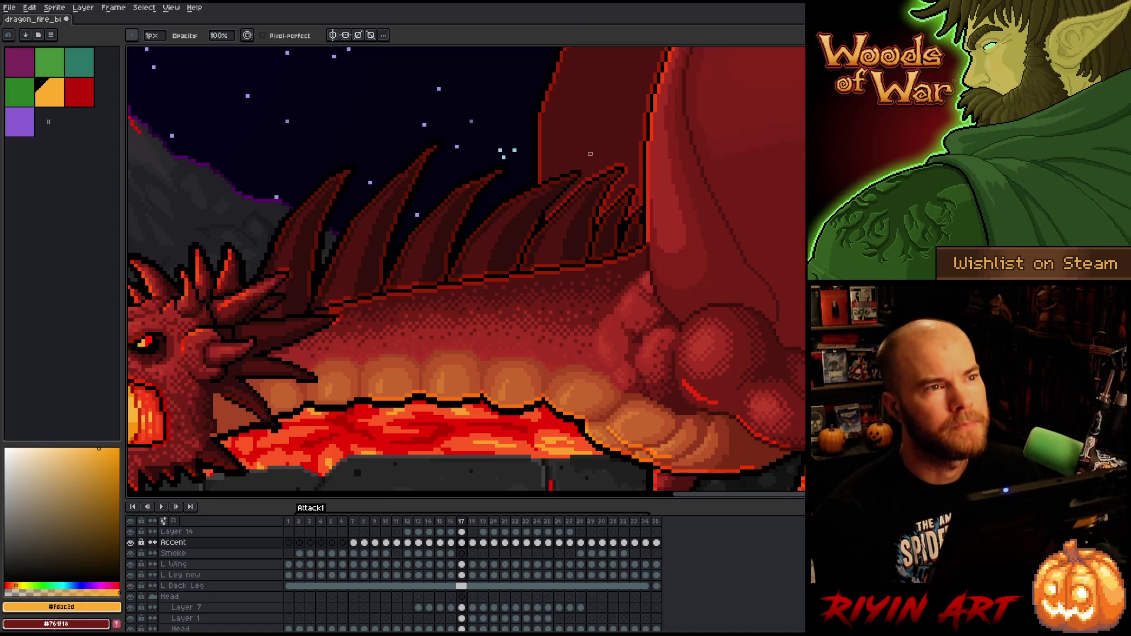
{"action": "key", "text": "b"}
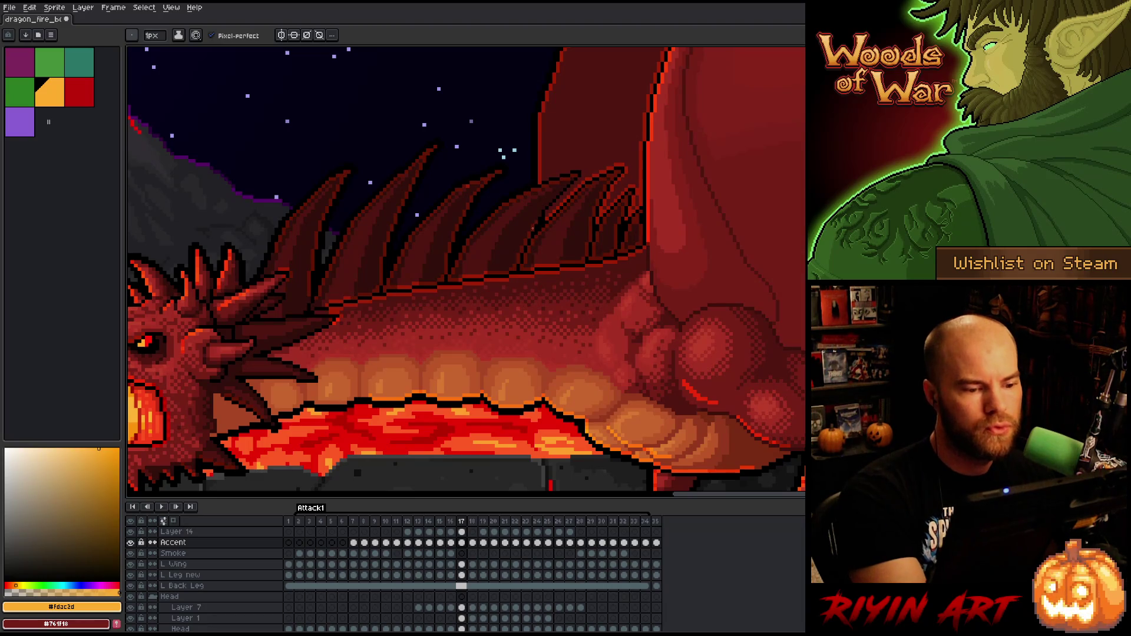
{"action": "key", "text": "e"}
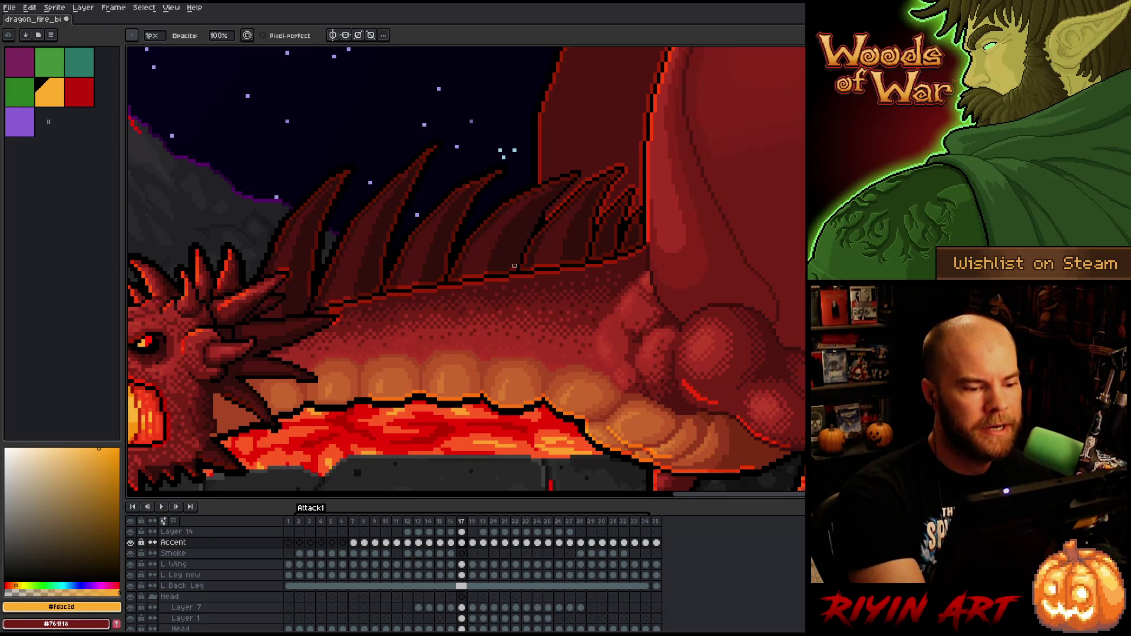
{"action": "left_click_drag", "start_coordinate": [482, 275], "coordinate": [452, 281]}
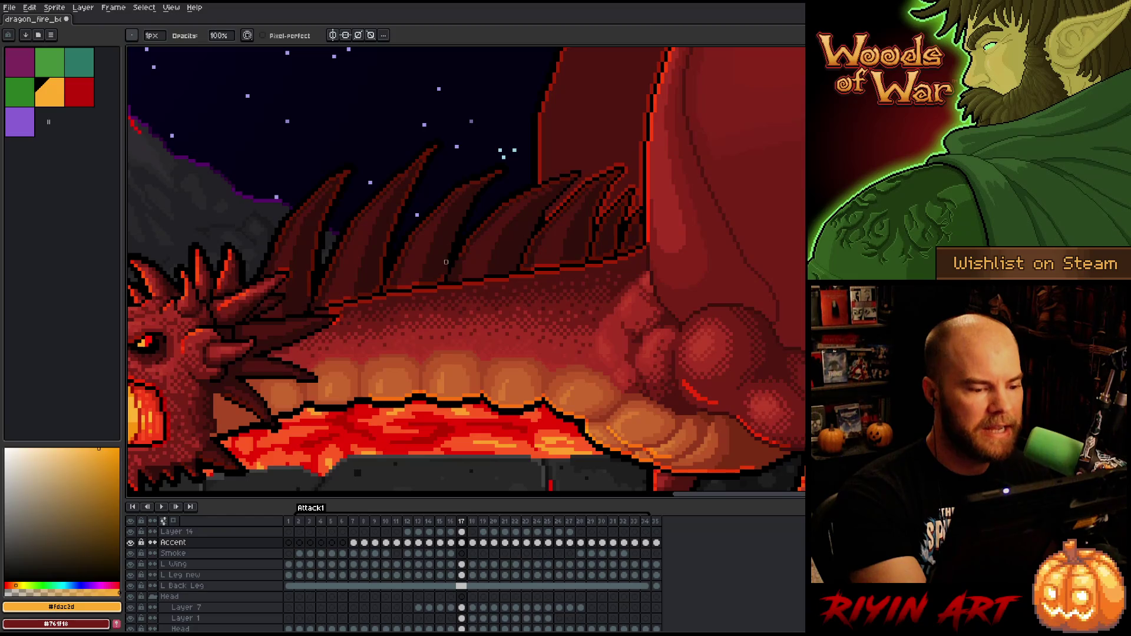
- Pan the view from the back spines over to the dragon's head and fire breath
{"action": "left_click_drag", "start_coordinate": [506, 242], "coordinate": [687, 235]}
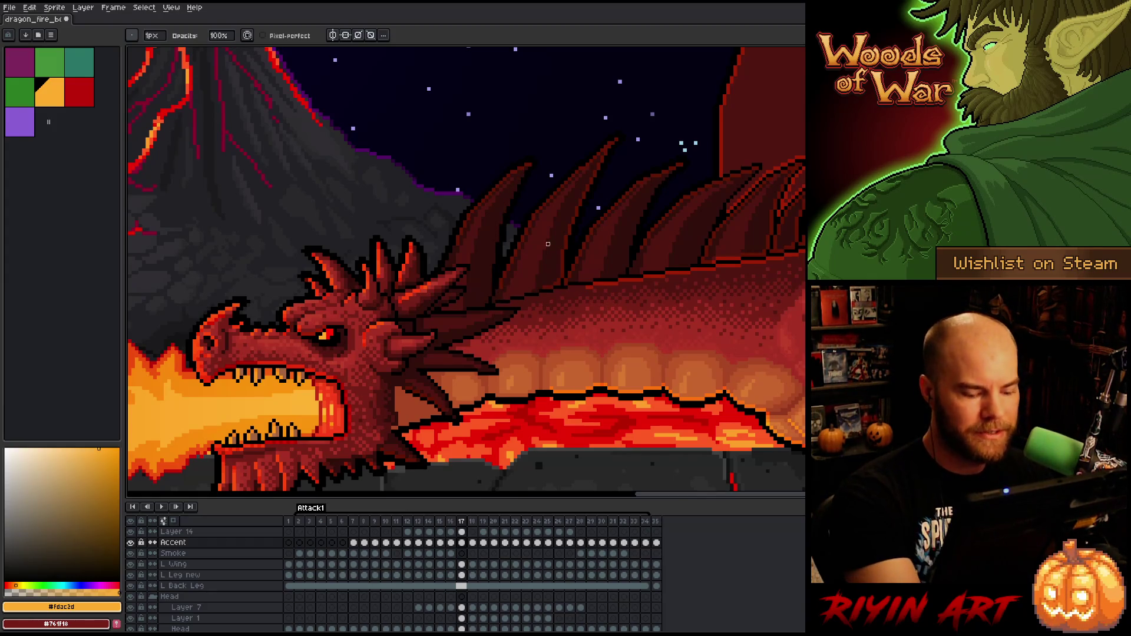
- Flip between frames 16 and 17 to compare the spine outline
{"action": "key", "text": "Left"}
{"action": "key", "text": "Right"}
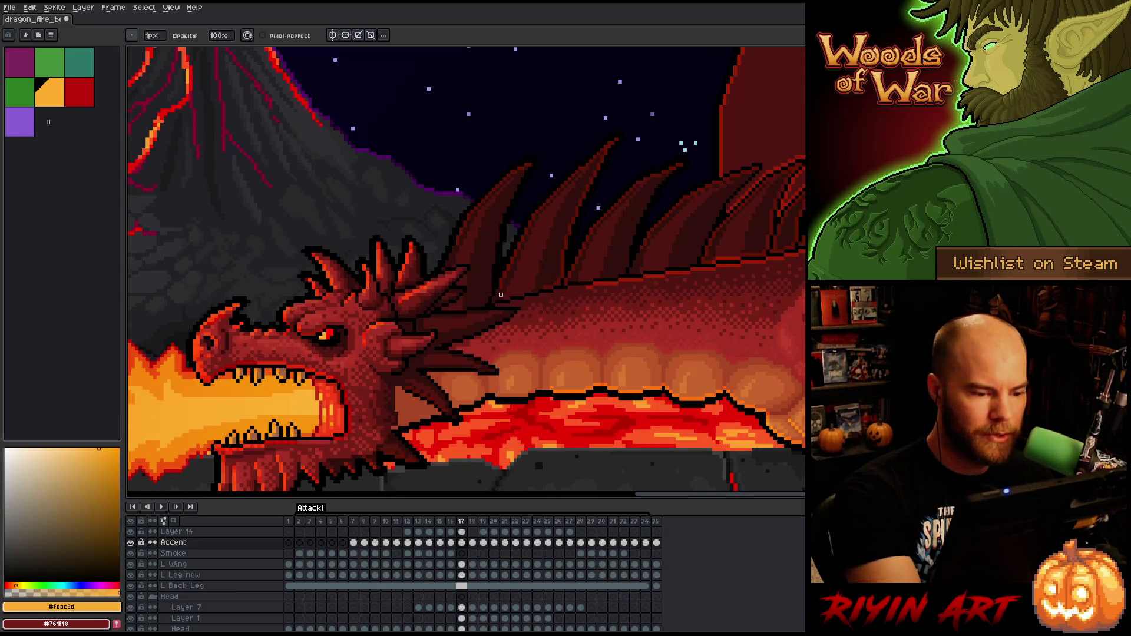
{"action": "key", "text": "Left"}
{"action": "key", "text": "Right"}
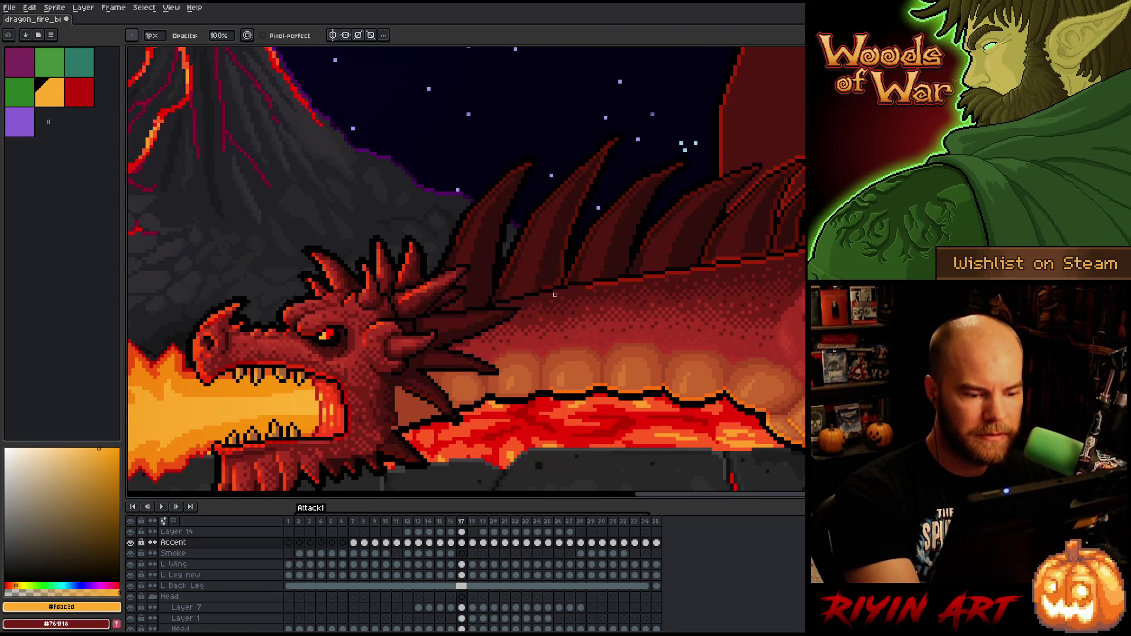
{"action": "key", "text": "Left"}
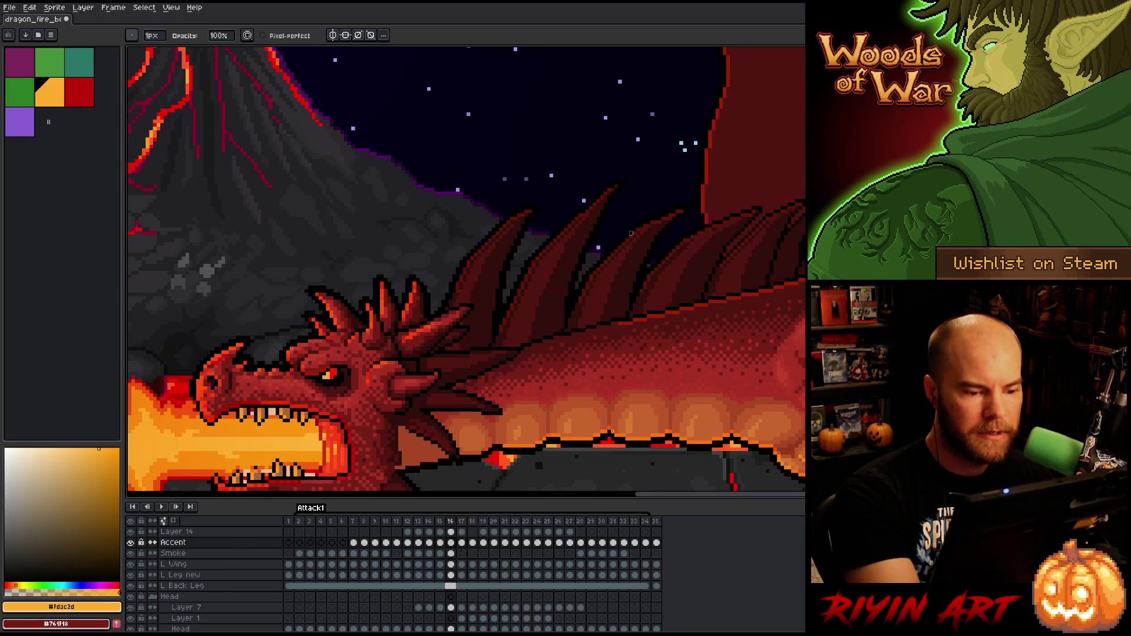
{"action": "key", "text": "Right"}
{"action": "key", "text": "Left"}
{"action": "key", "text": "Right"}
- Darken the spine edge and a spine tip on frame 17, then pan along the back
{"action": "left_click_drag", "start_coordinate": [567, 277], "coordinate": [584, 205]}
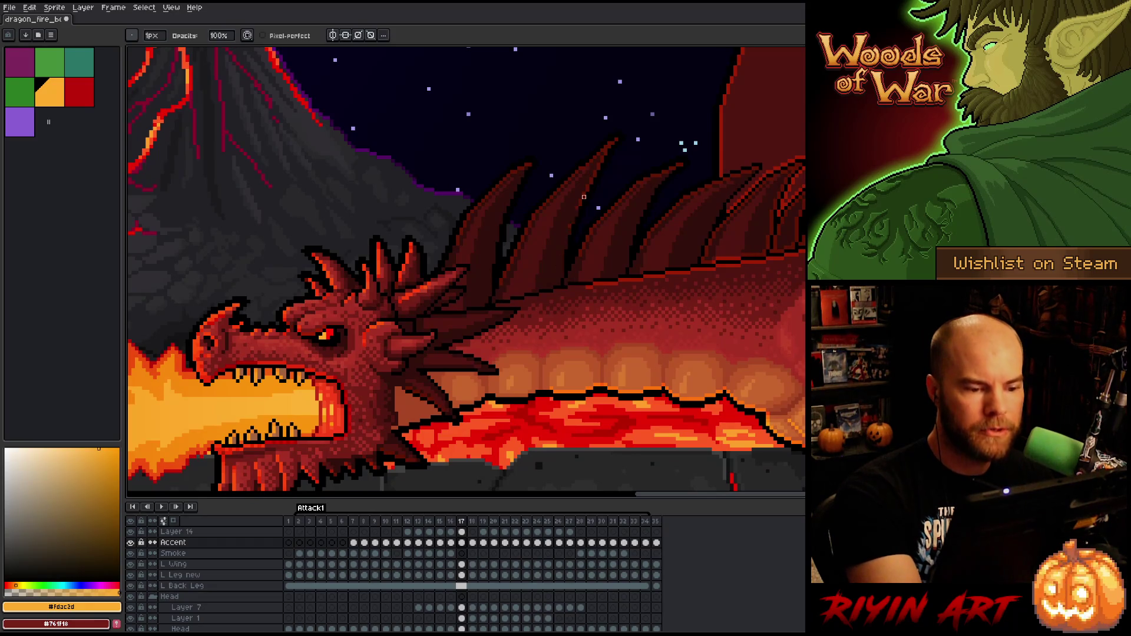
{"action": "left_click_drag", "start_coordinate": [605, 150], "coordinate": [620, 132]}
{"action": "key", "text": "Left"}
{"action": "key", "text": "Right"}
{"action": "key", "text": "Left"}
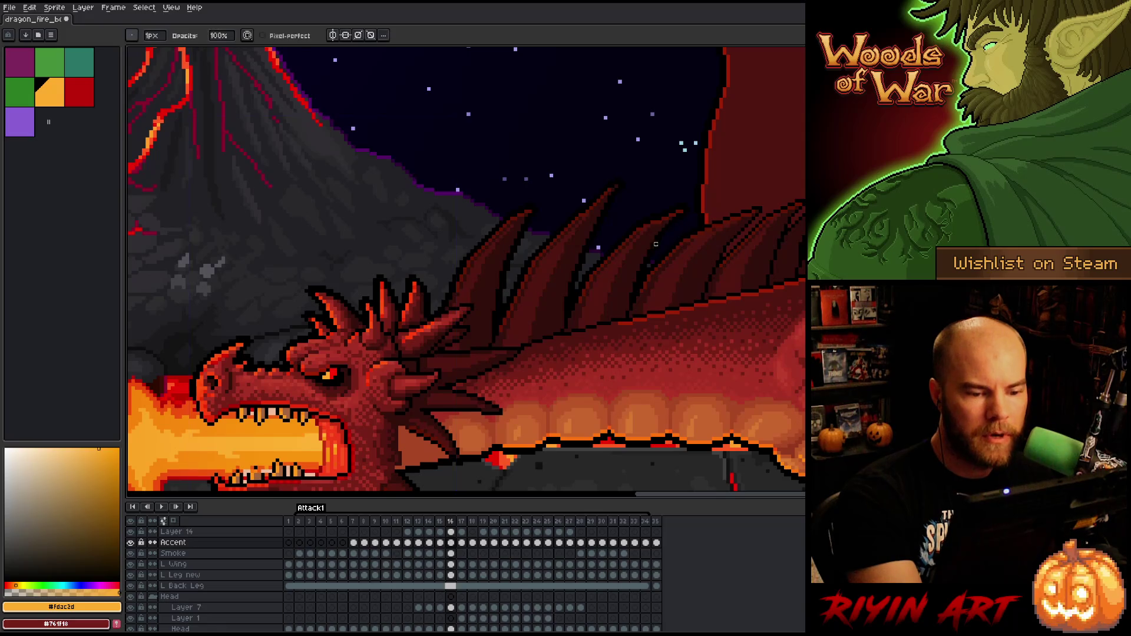
{"action": "key", "text": "Right"}
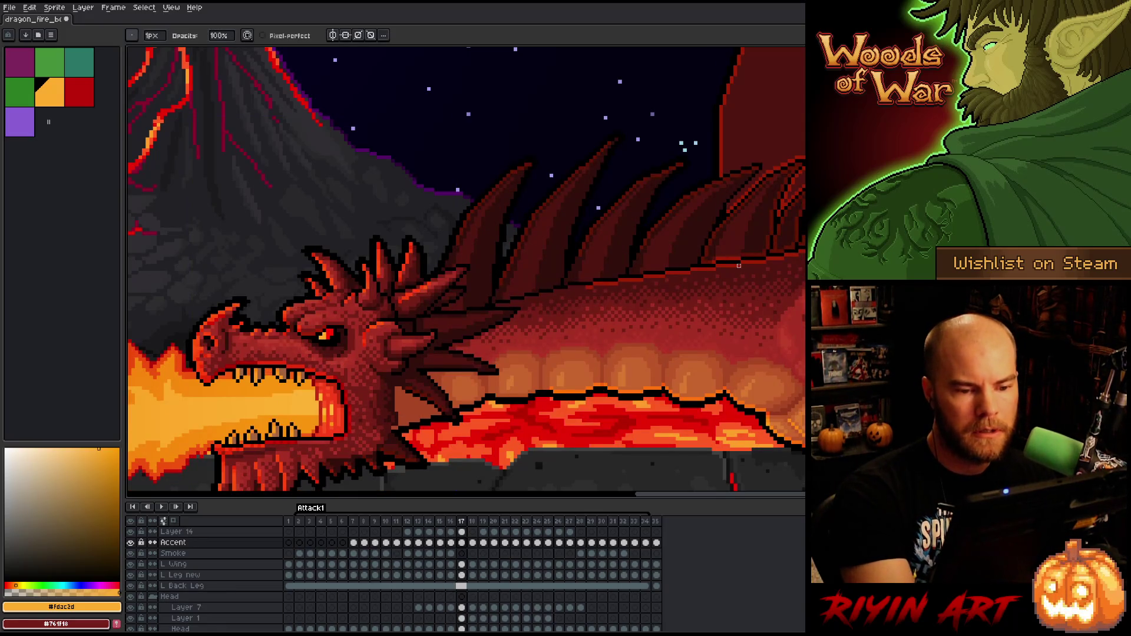
{"action": "mouse_move", "coordinate": [717, 244]}
{"action": "left_mouse_down"}
{"action": "mouse_move", "coordinate": [614, 274]}
{"action": "mouse_move", "coordinate": [602, 214]}
{"action": "left_mouse_up"}
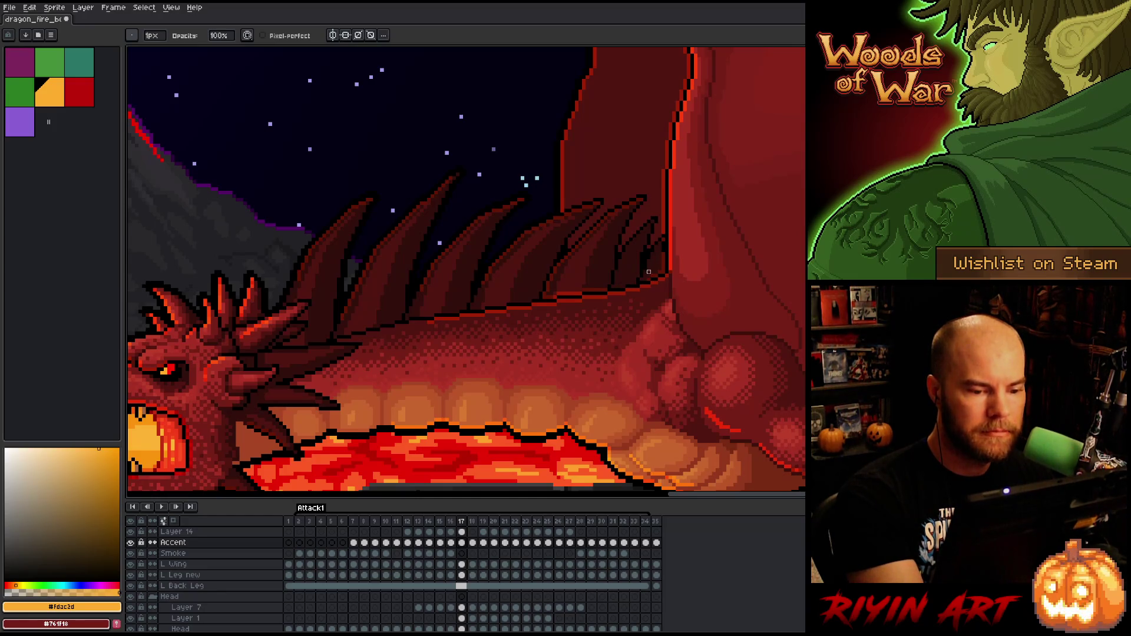
- Repaint part of the dragon's spine outline brighter on frame 17
{"action": "key", "text": "Right"}
{"action": "key", "text": "Left"}
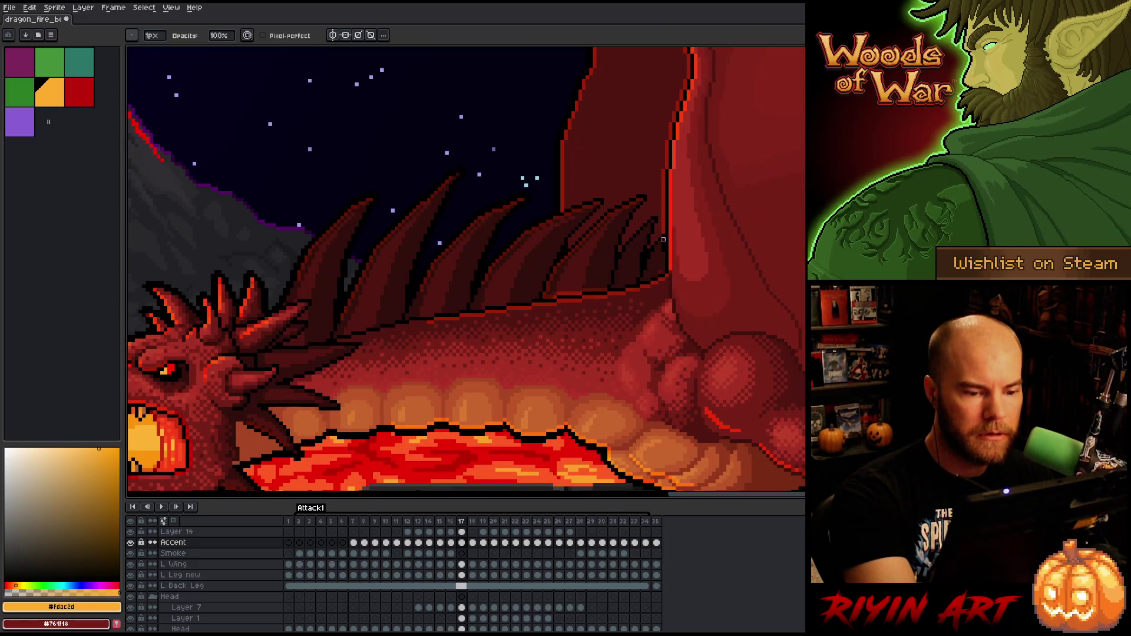
{"action": "key", "text": "Left"}
{"action": "key", "text": "Right"}
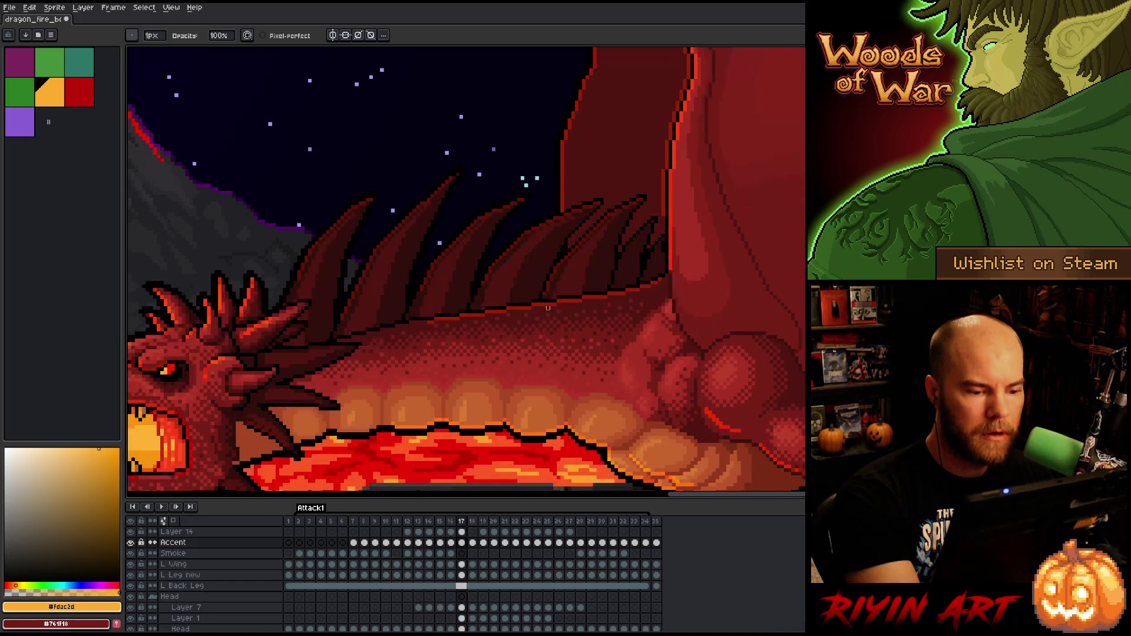
{"action": "left_click_drag", "start_coordinate": [555, 269], "coordinate": [544, 290]}
- Flip back and forth through frames 15 to 18 to compare the repainted spine
{"action": "key", "text": "Left"}
{"action": "key", "text": "Right"}
{"action": "key", "text": "Left"}
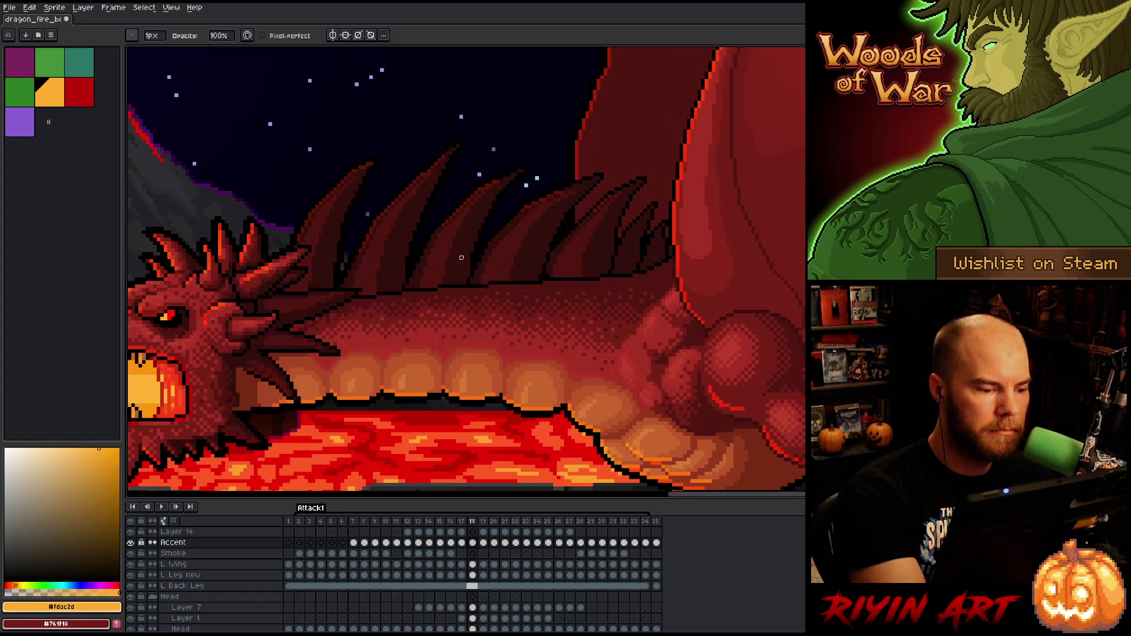
{"action": "key", "text": "Right"}
{"action": "key", "text": "Left"}
{"action": "key", "text": "Right"}
{"action": "key", "text": "Left"}
{"action": "key", "text": "Right"}
{"action": "key", "text": "Left"}
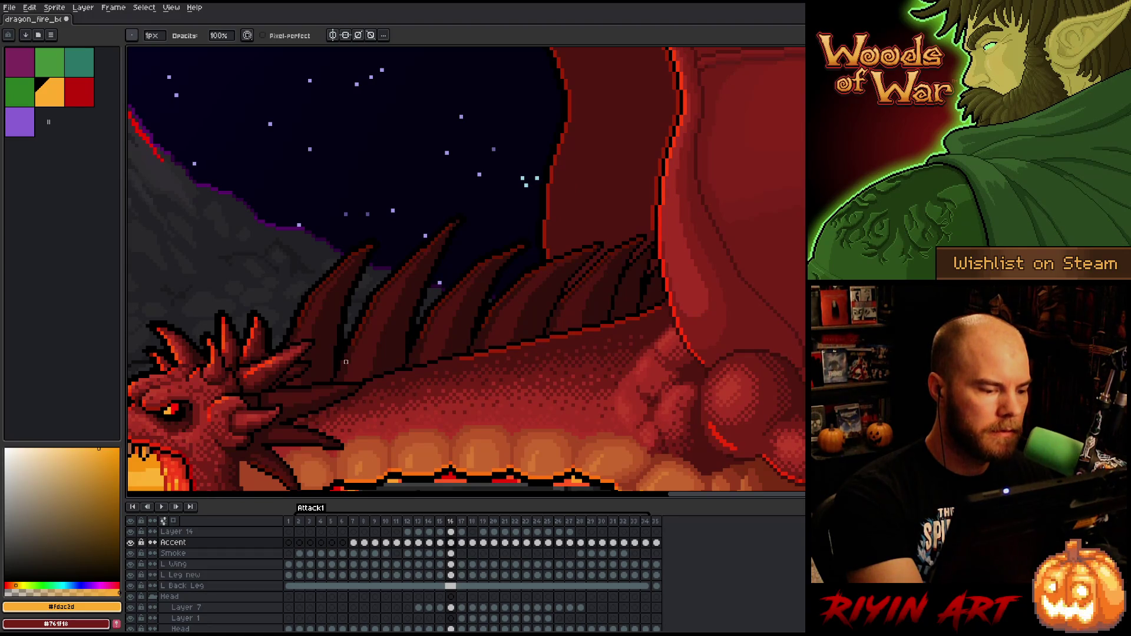
{"action": "key", "text": "Right"}
{"action": "key", "text": "Left"}
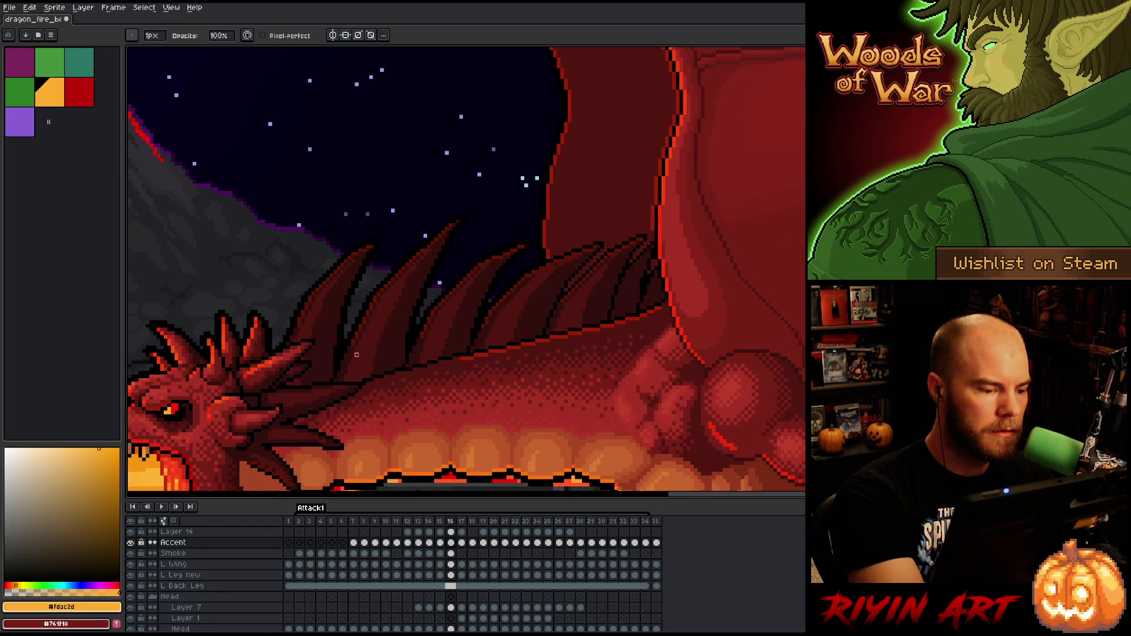
{"action": "key", "text": "Right"}
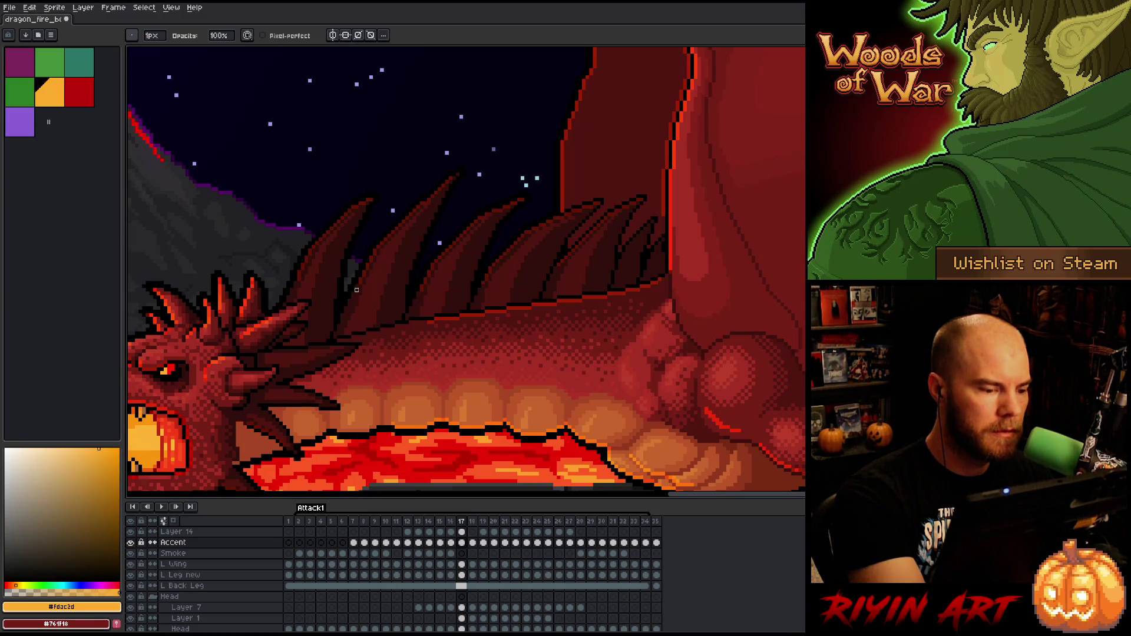
{"action": "key", "text": "Right"}
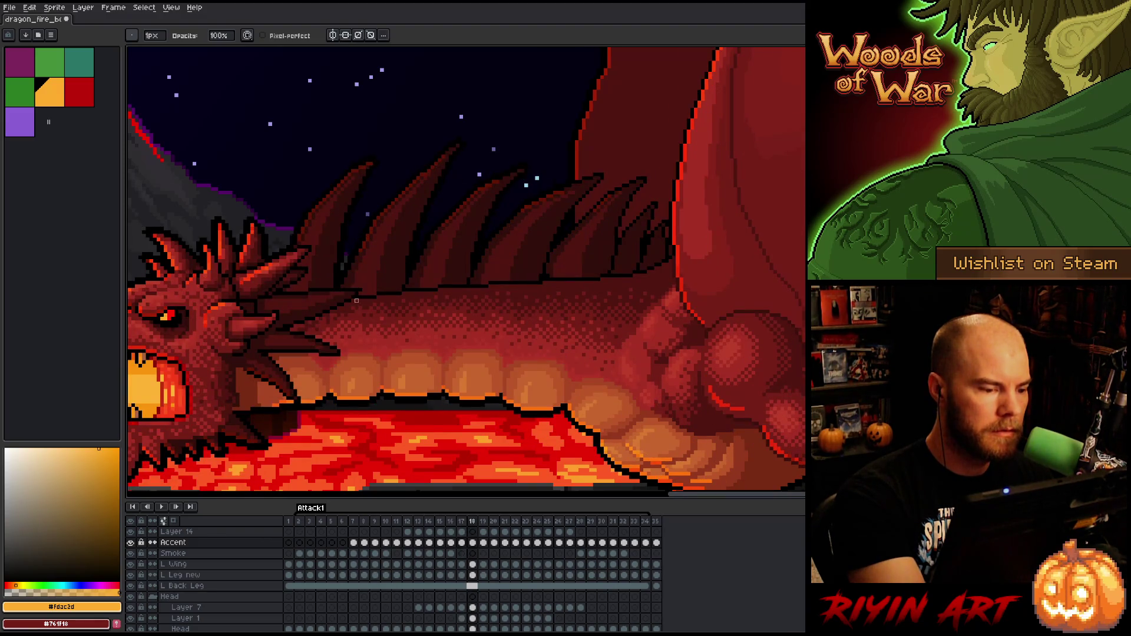
{"action": "key", "text": "Left"}
{"action": "key", "text": "Left"}
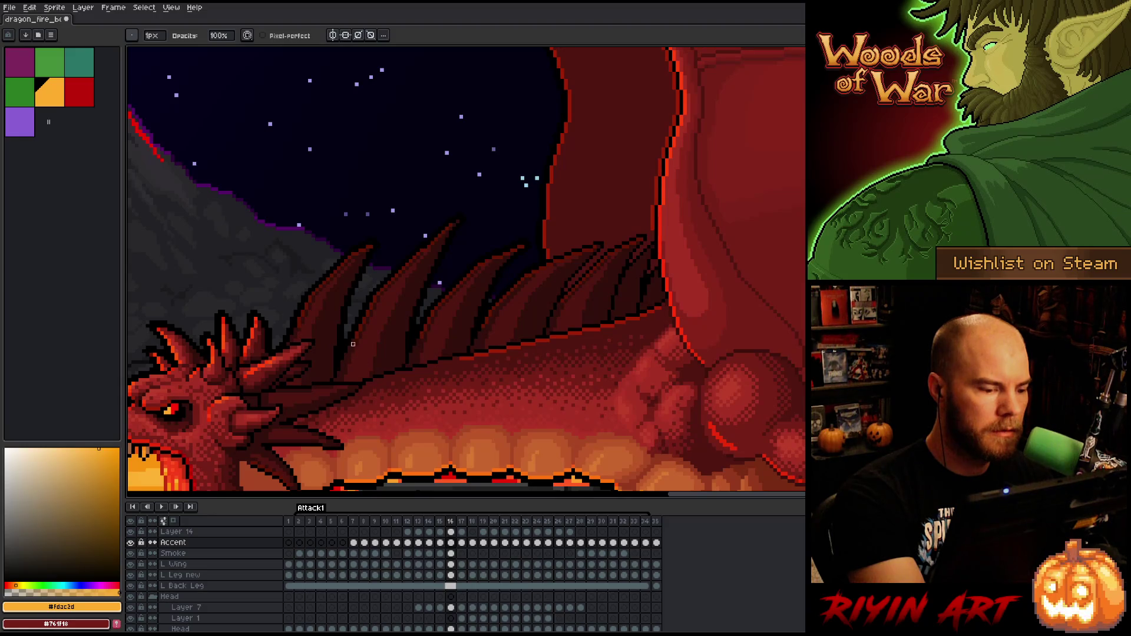
{"action": "key", "text": "Left"}
{"action": "key", "text": "Right"}
{"action": "key", "text": "Right"}
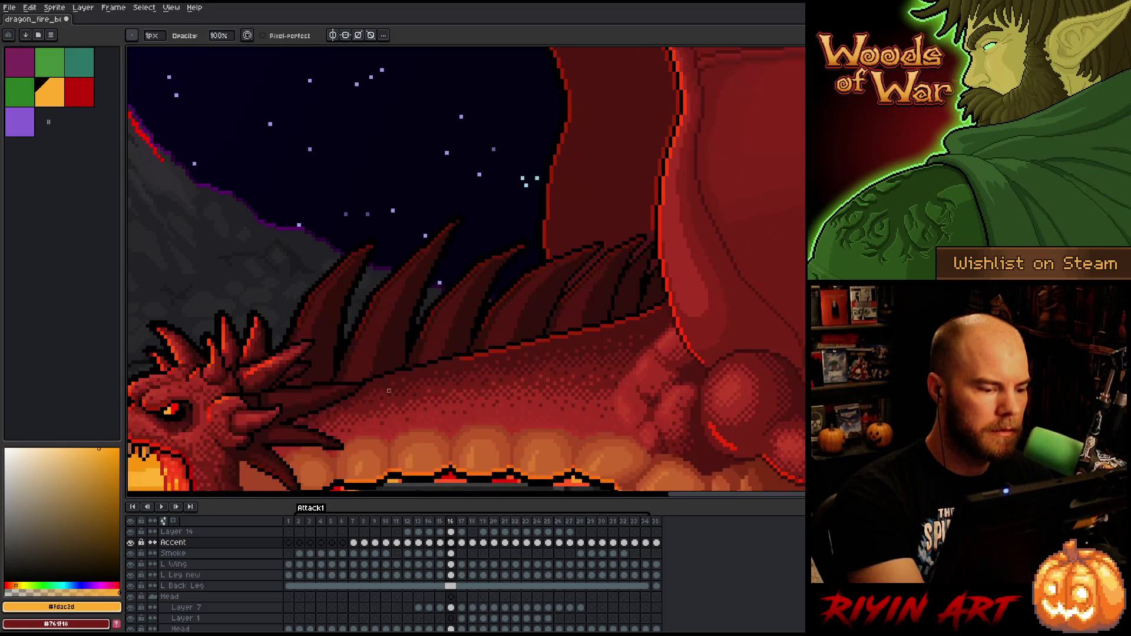
{"action": "key", "text": "Right"}
{"action": "key", "text": "Left"}
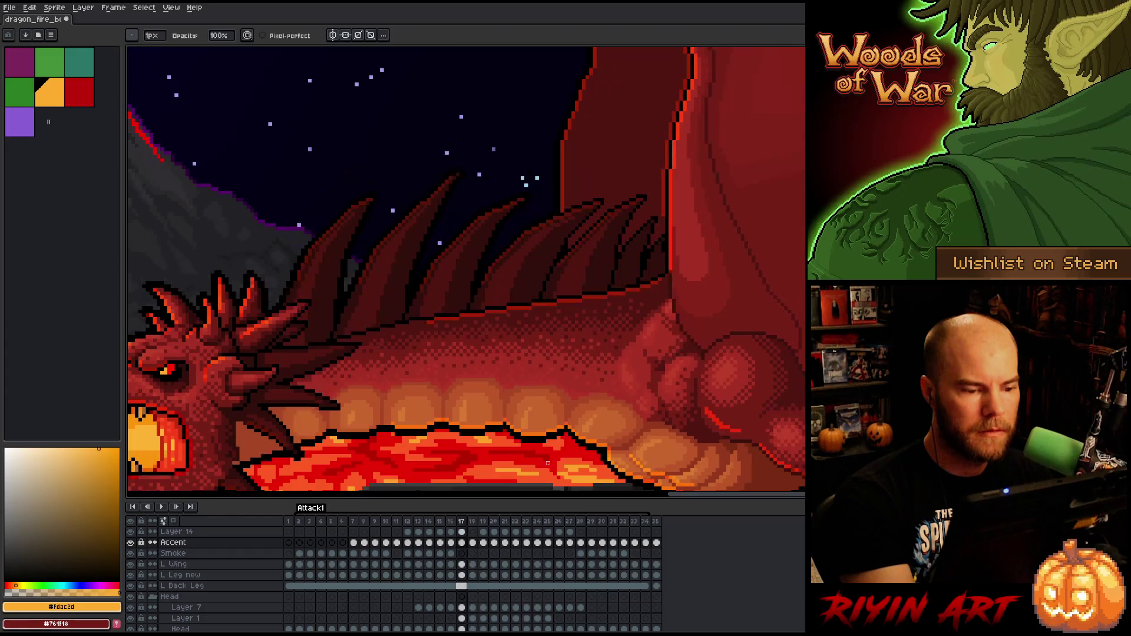
{"action": "key", "text": "Left"}
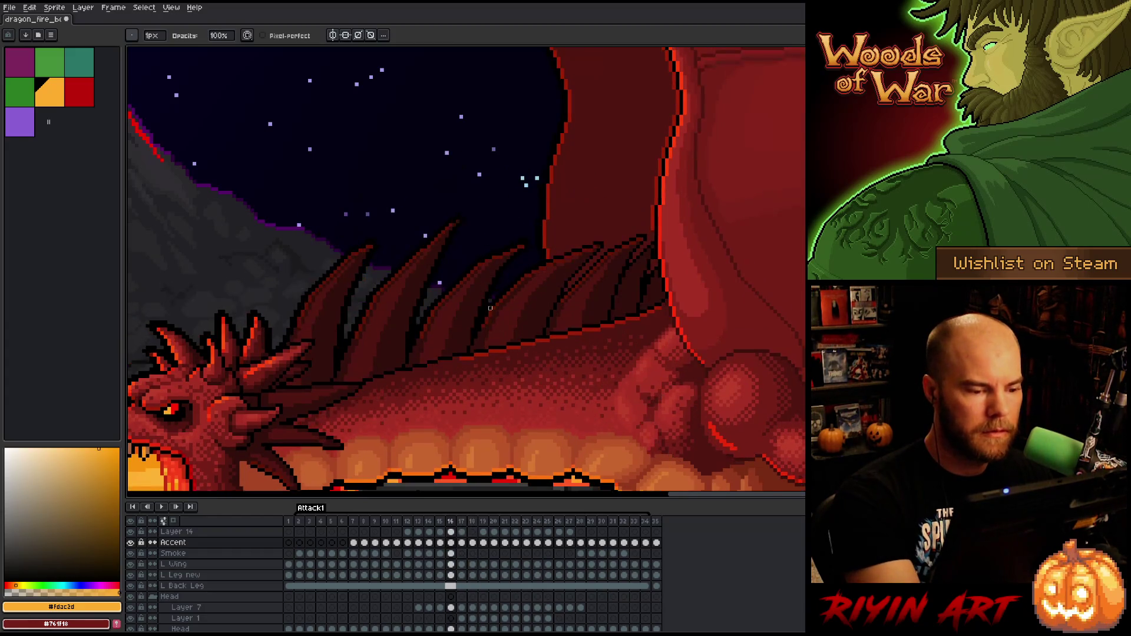
- Pan across the dragon's head, body and spines, checking frames 17 and 18, then toward the volcano
{"action": "left_click_drag", "start_coordinate": [426, 375], "coordinate": [754, 278]}
{"action": "left_click_drag", "start_coordinate": [783, 330], "coordinate": [665, 338]}
{"action": "mouse_move", "coordinate": [789, 357]}
{"action": "left_mouse_down"}
{"action": "mouse_move", "coordinate": [678, 360]}
{"action": "mouse_move", "coordinate": [733, 365]}
{"action": "left_mouse_up"}
{"action": "key", "text": "Right"}
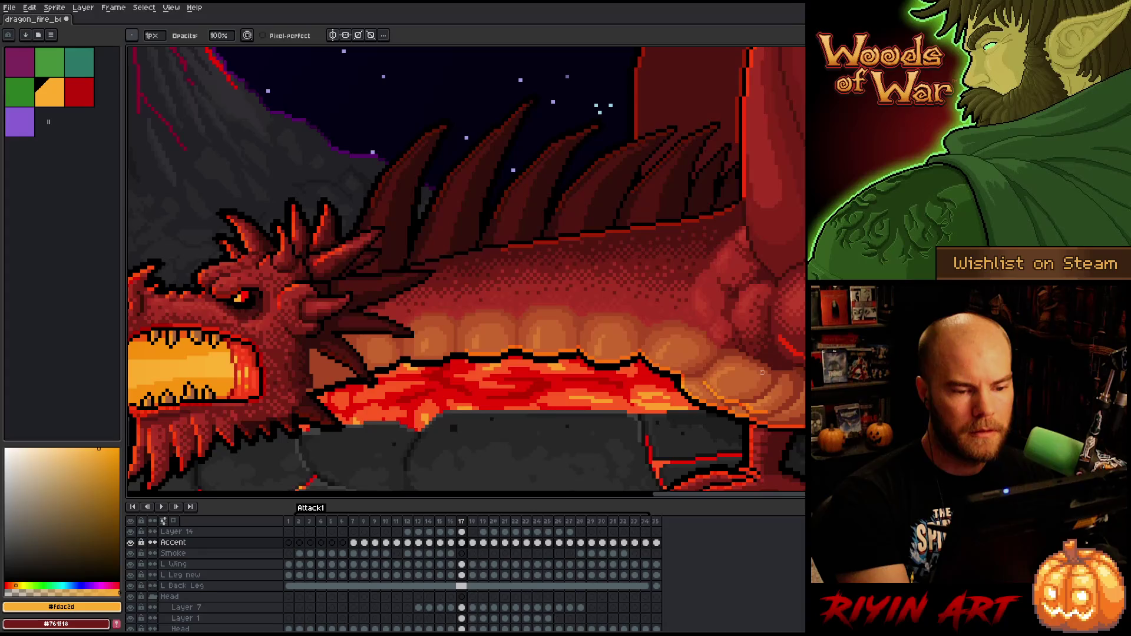
{"action": "key", "text": "Right"}
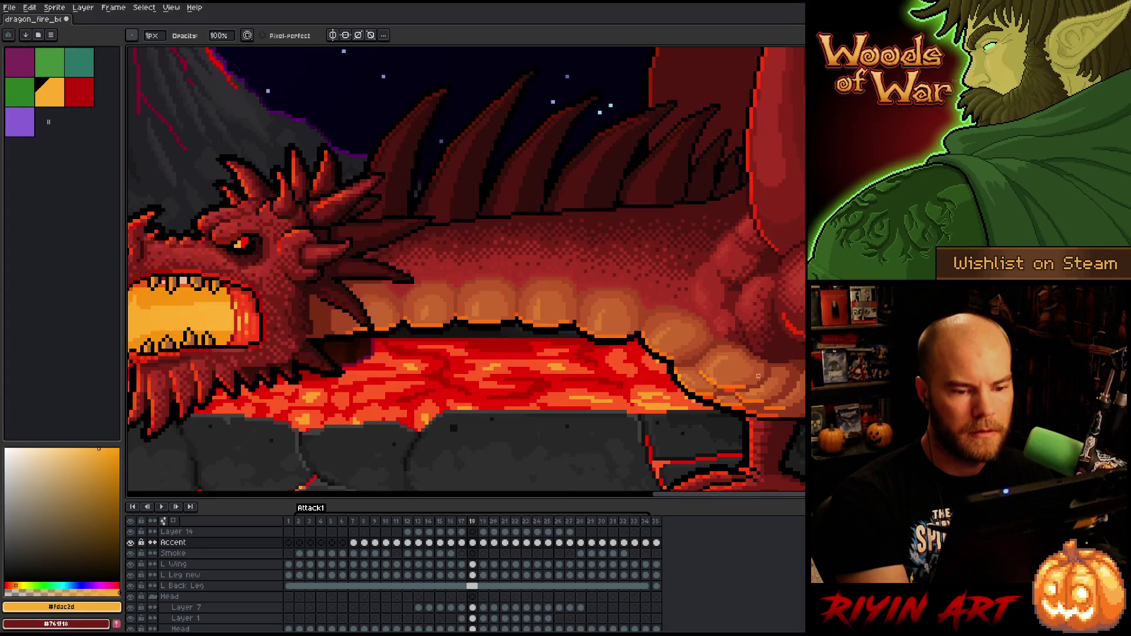
{"action": "key", "text": "Left"}
{"action": "mouse_move", "coordinate": [758, 379]}
{"action": "left_mouse_down"}
{"action": "mouse_move", "coordinate": [727, 416]}
{"action": "mouse_move", "coordinate": [737, 374]}
{"action": "mouse_move", "coordinate": [725, 434]}
{"action": "mouse_move", "coordinate": [800, 365]}
{"action": "mouse_move", "coordinate": [797, 392]}
{"action": "left_mouse_up"}
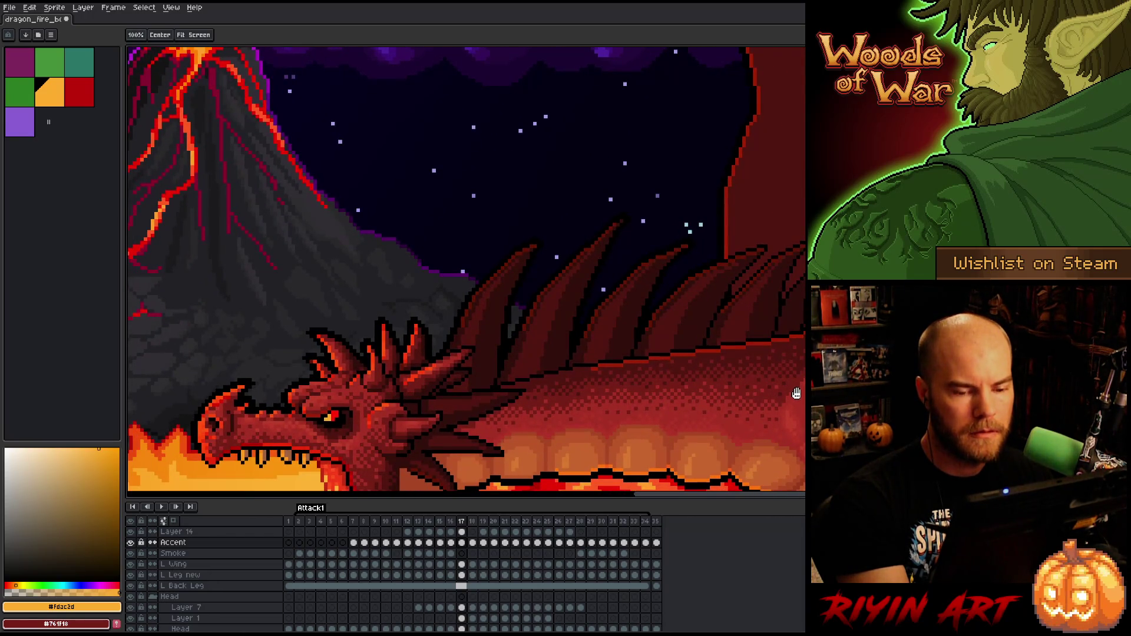
- Advance to frame 18 and select the Eraser tool
{"action": "key", "text": "Right"}
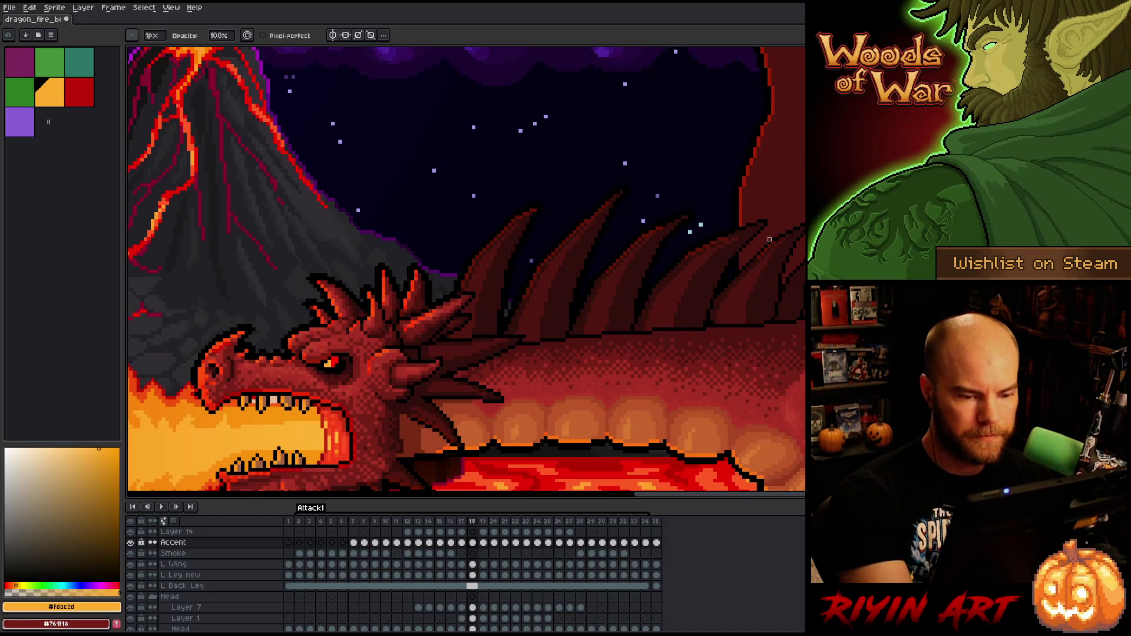
{"action": "key", "text": "e"}
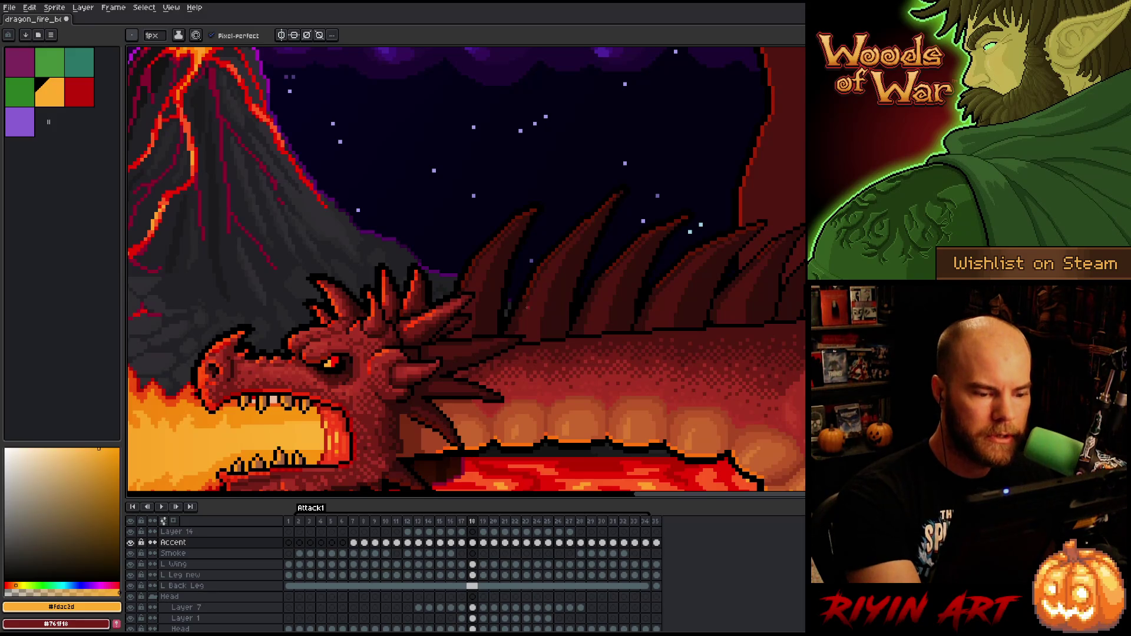
- Compare frame 18 against frame 17, toggling between the eraser and the pencil
{"action": "key", "text": "Right"}
{"action": "key", "text": "Left"}
{"action": "key", "text": "e"}
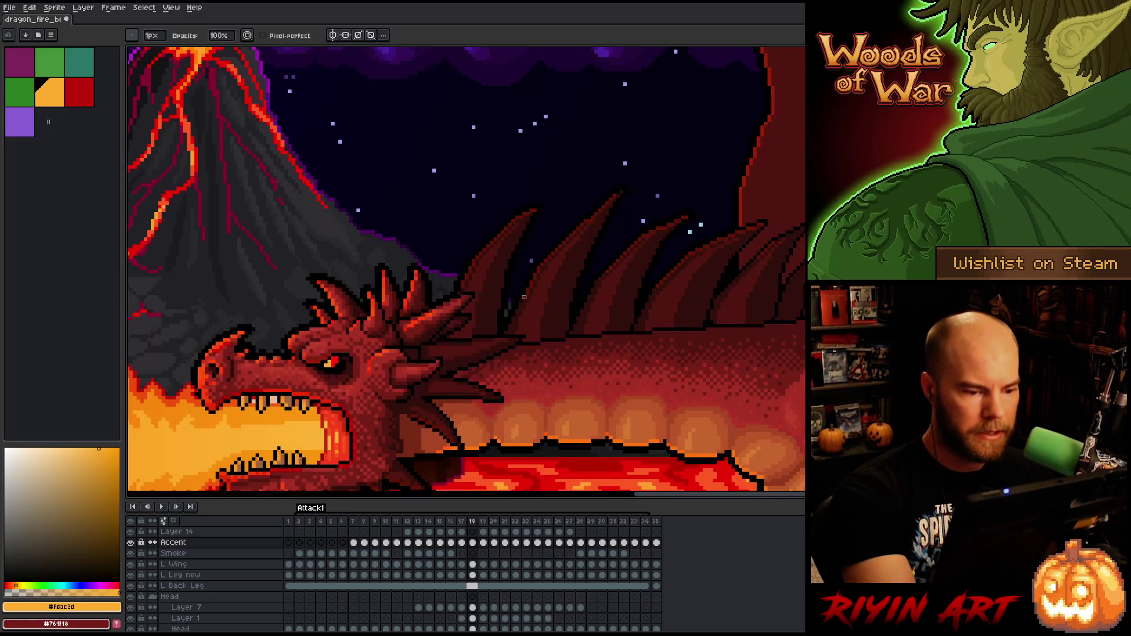
{"action": "key", "text": "b"}
{"action": "key", "text": "Left"}
{"action": "key", "text": "Right"}
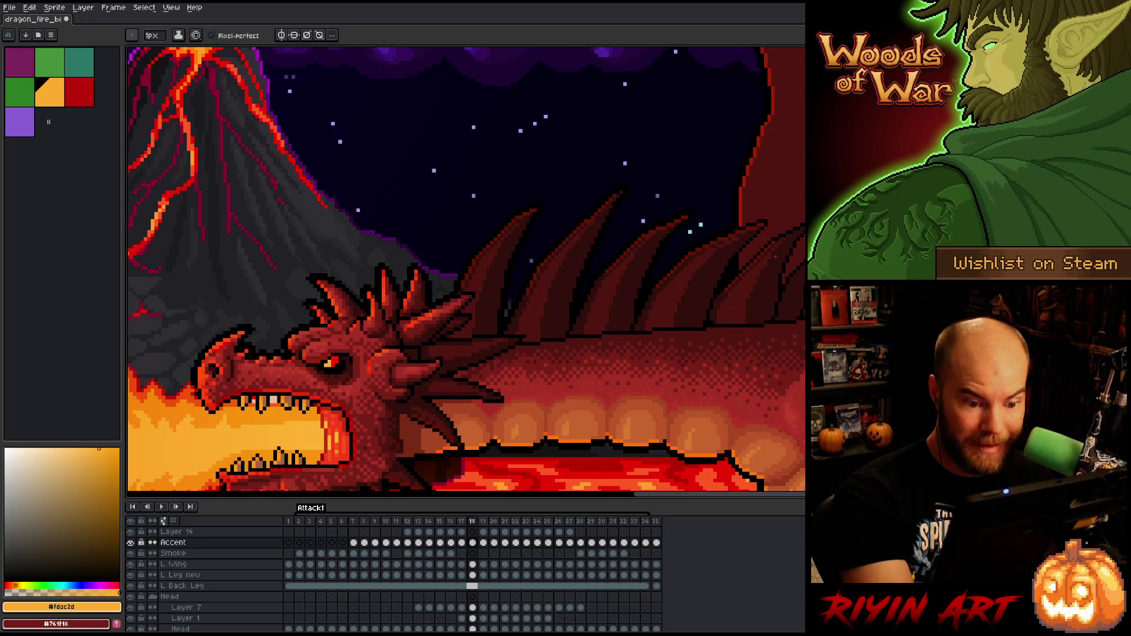
{"action": "key", "text": "Left"}
{"action": "key", "text": "Right"}
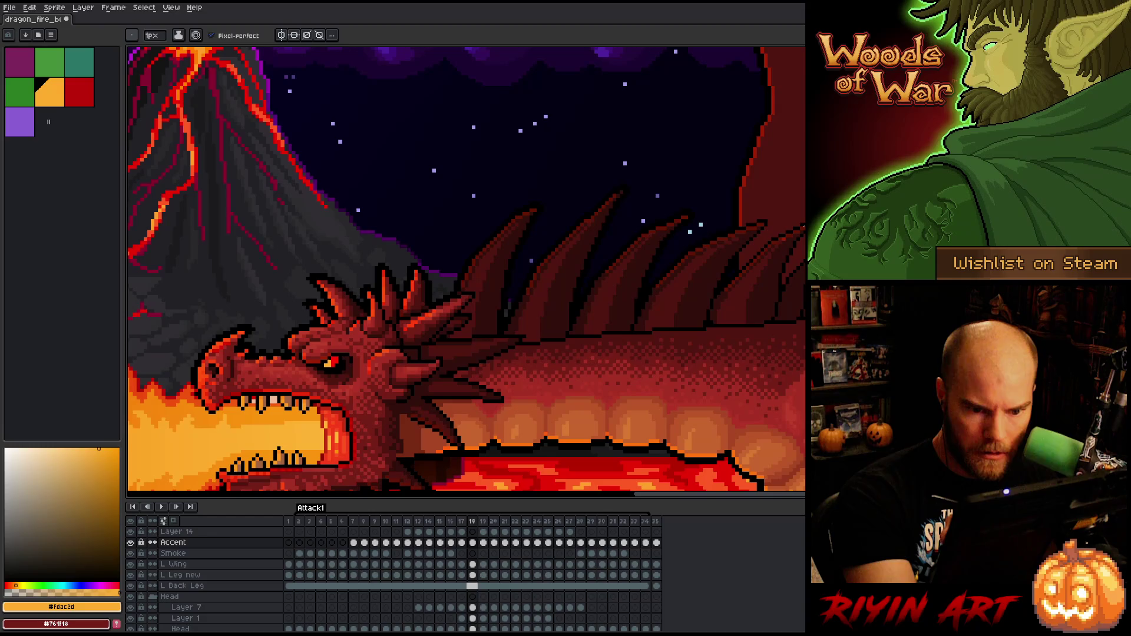
{"action": "key", "text": "Left"}
{"action": "key", "text": "Right"}
{"action": "key", "text": "e"}
{"action": "key", "text": "b"}
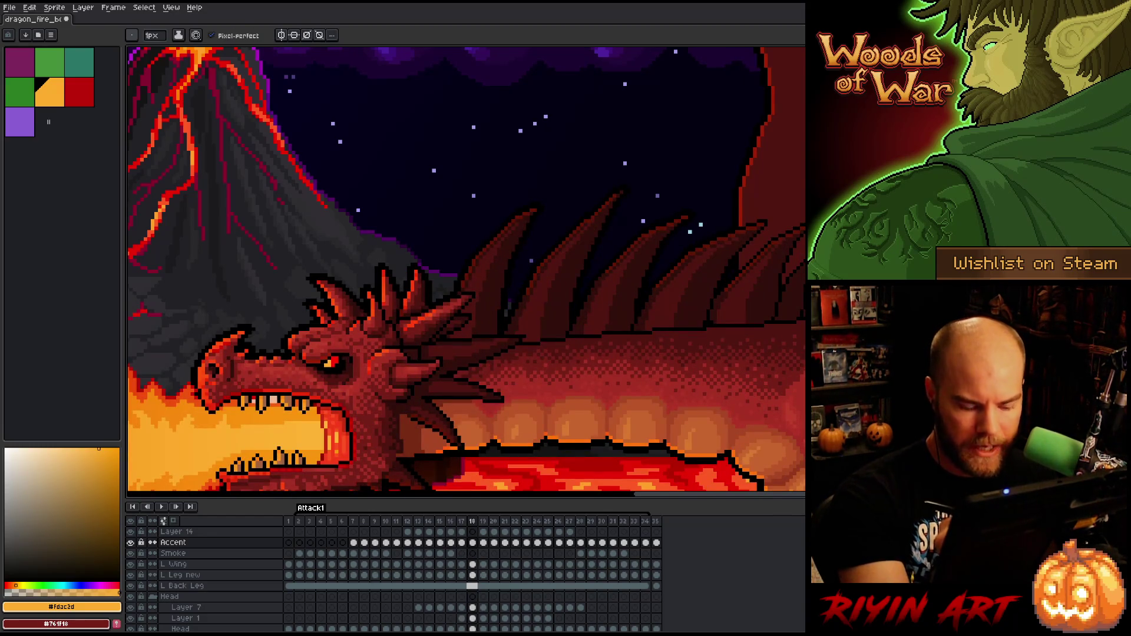
- Draw a bright red line along the dragon's back toward the spikes on frame 18
{"action": "key", "text": "Left"}
{"action": "key", "text": "Right"}
{"action": "key", "text": "Left"}
{"action": "key", "text": "Right"}
{"action": "key", "text": "Left"}
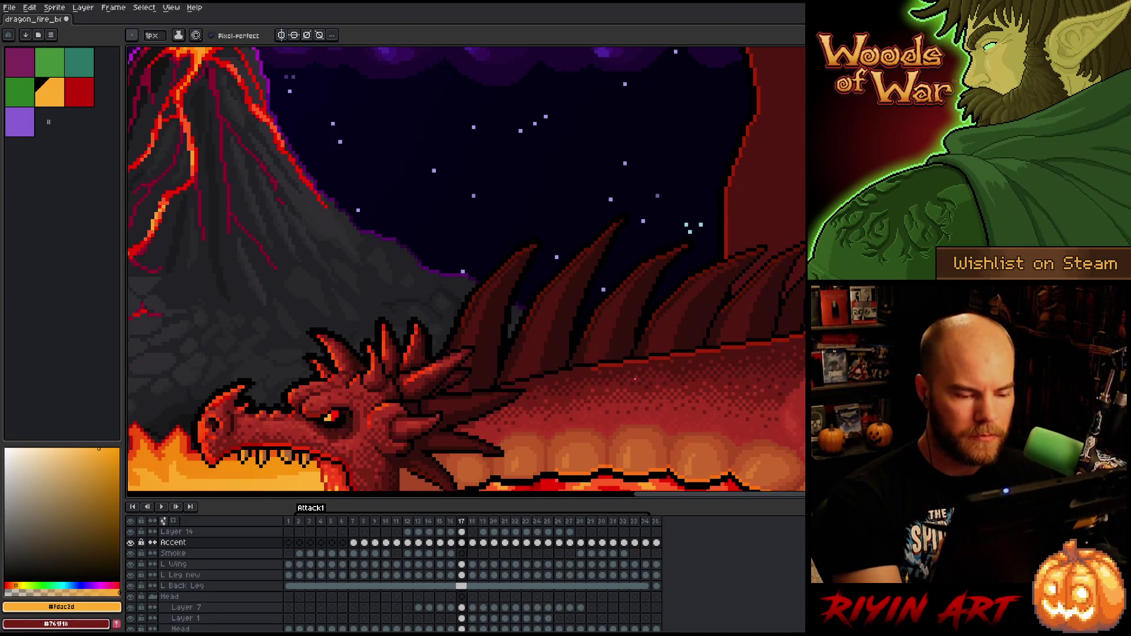
{"action": "key", "text": "Right"}
{"action": "left_click_drag", "start_coordinate": [602, 336], "coordinate": [651, 337]}
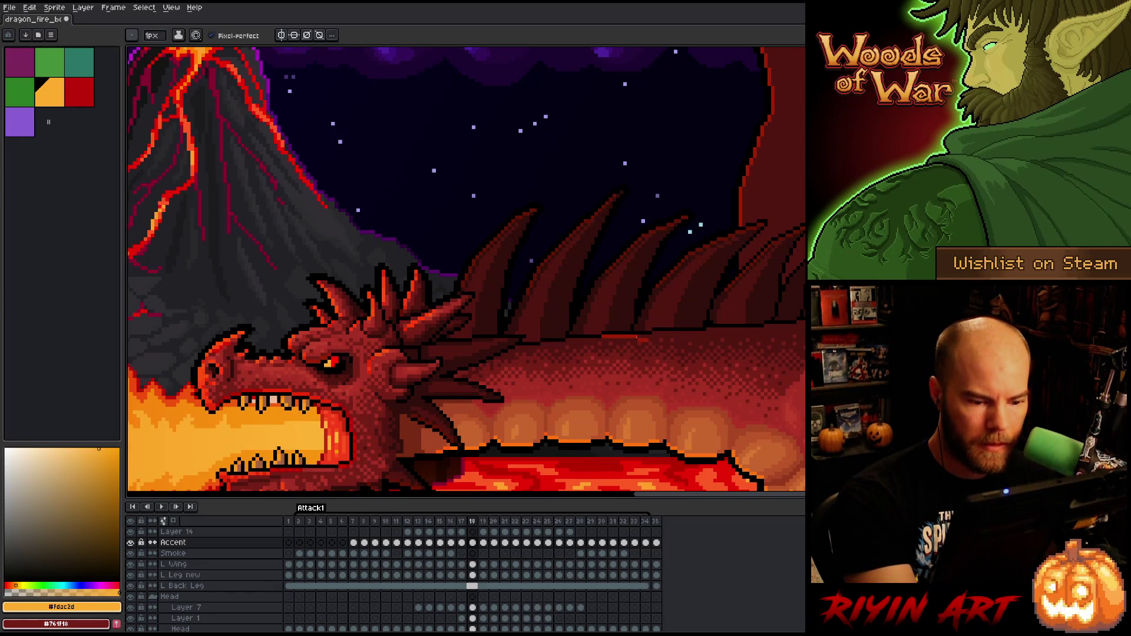
{"action": "left_click", "coordinate": [704, 333], "text": "shift"}
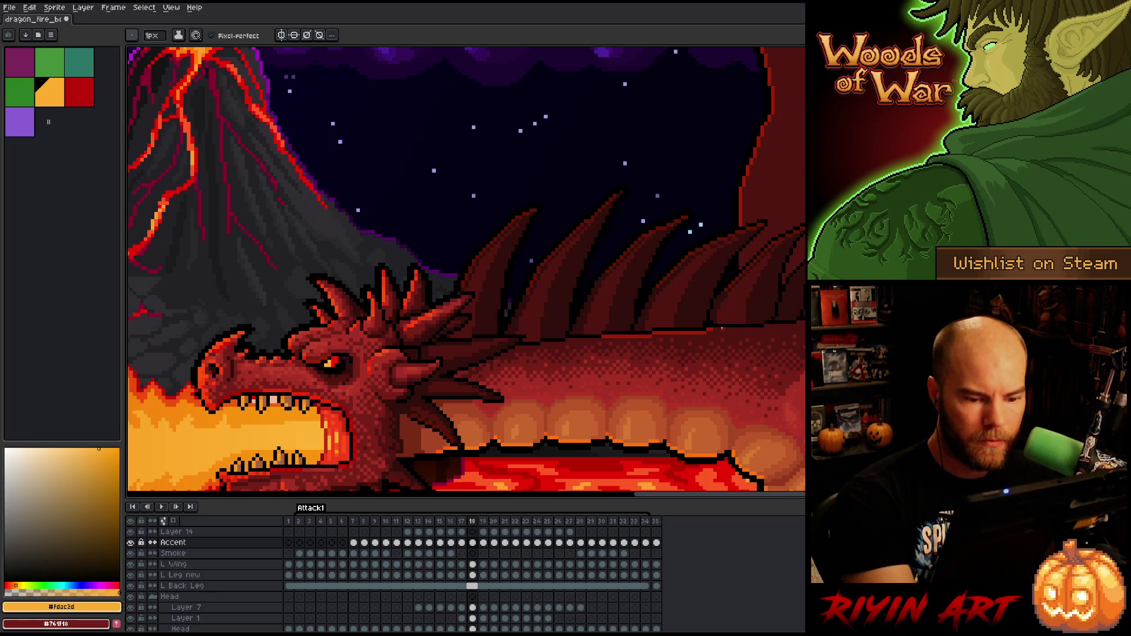
{"action": "left_click", "coordinate": [763, 332], "text": "shift"}
{"action": "left_click", "coordinate": [797, 324], "text": "shift"}
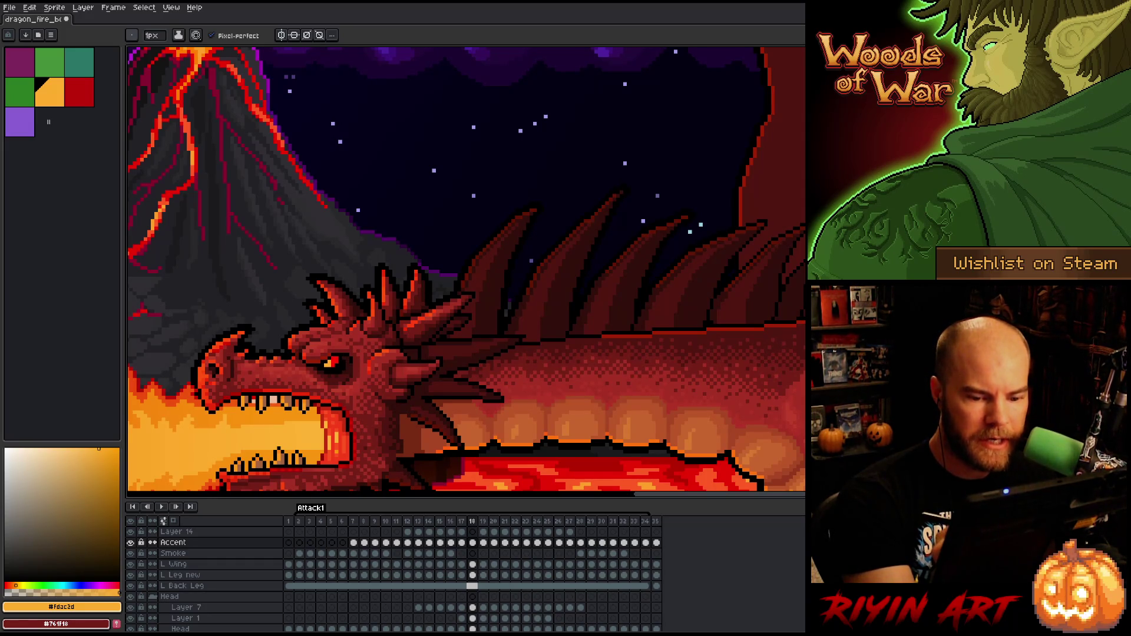
- Check the new back line against frame 17, then zoom out and back in on the scene
{"action": "key", "text": "Left"}
{"action": "key", "text": "Right"}
{"action": "key", "text": "Left"}
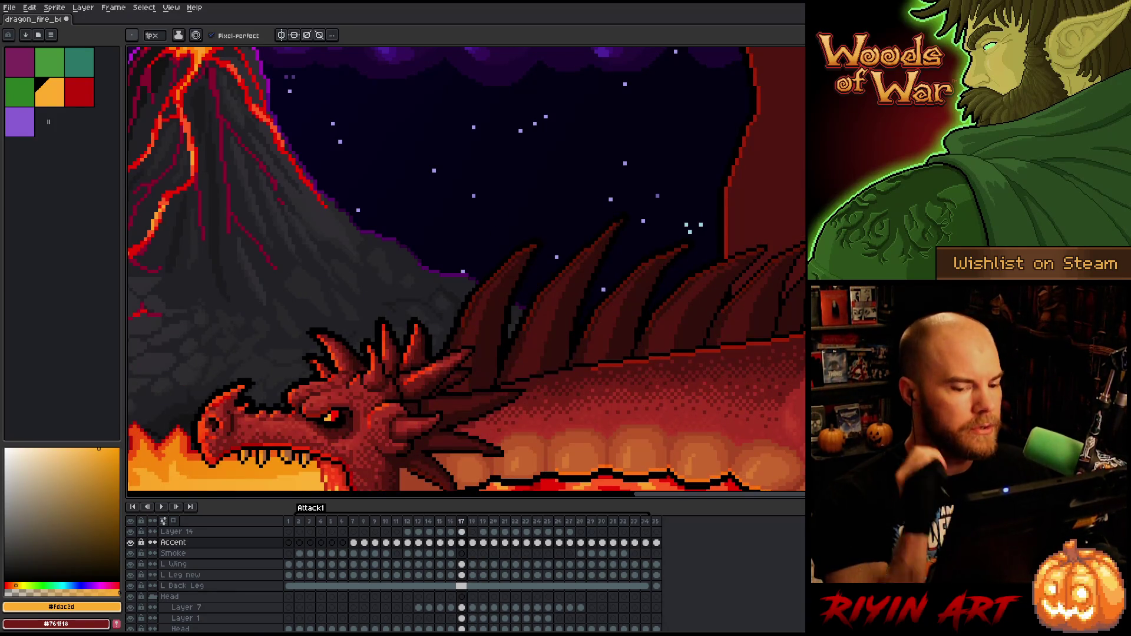
{"action": "key", "text": "Right"}
{"action": "key", "text": "Left"}
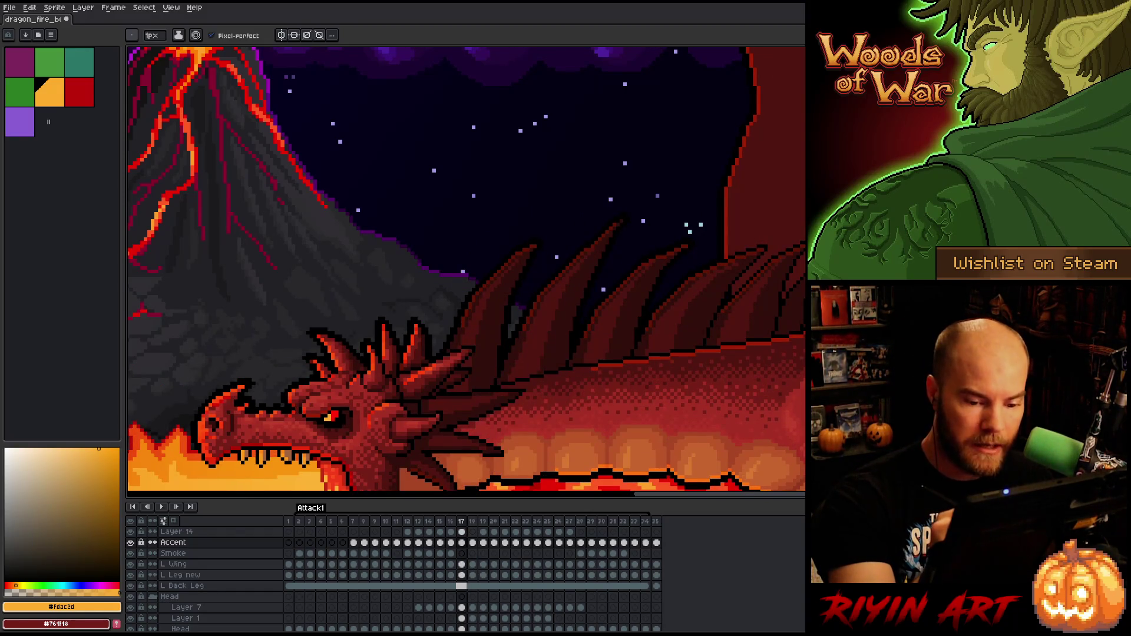
{"action": "key", "text": "e"}
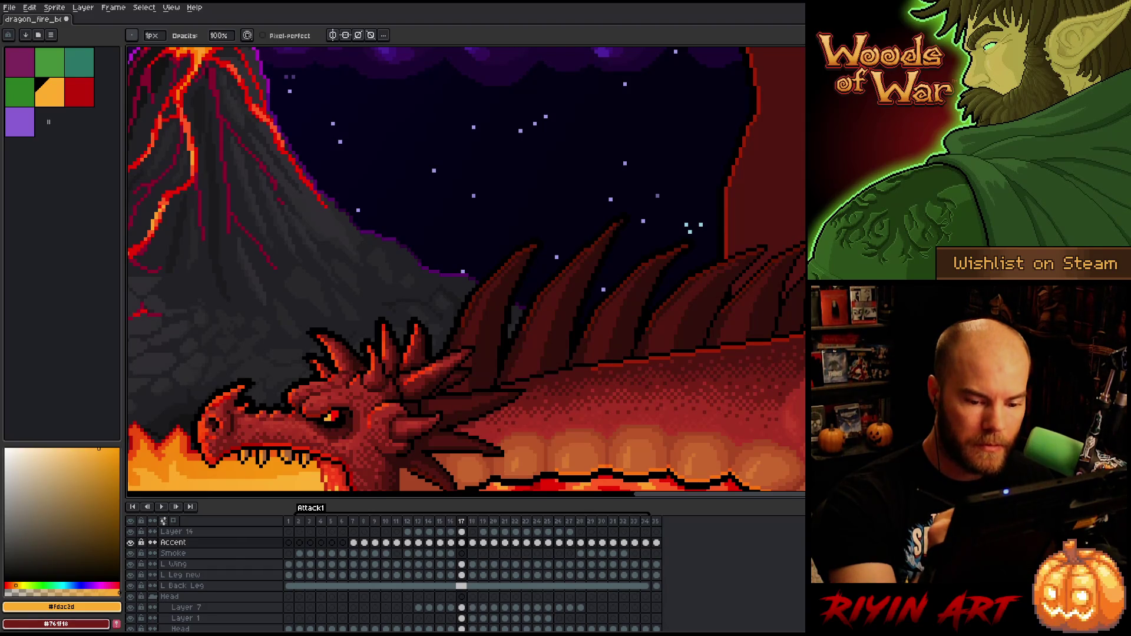
{"action": "key", "text": "b"}
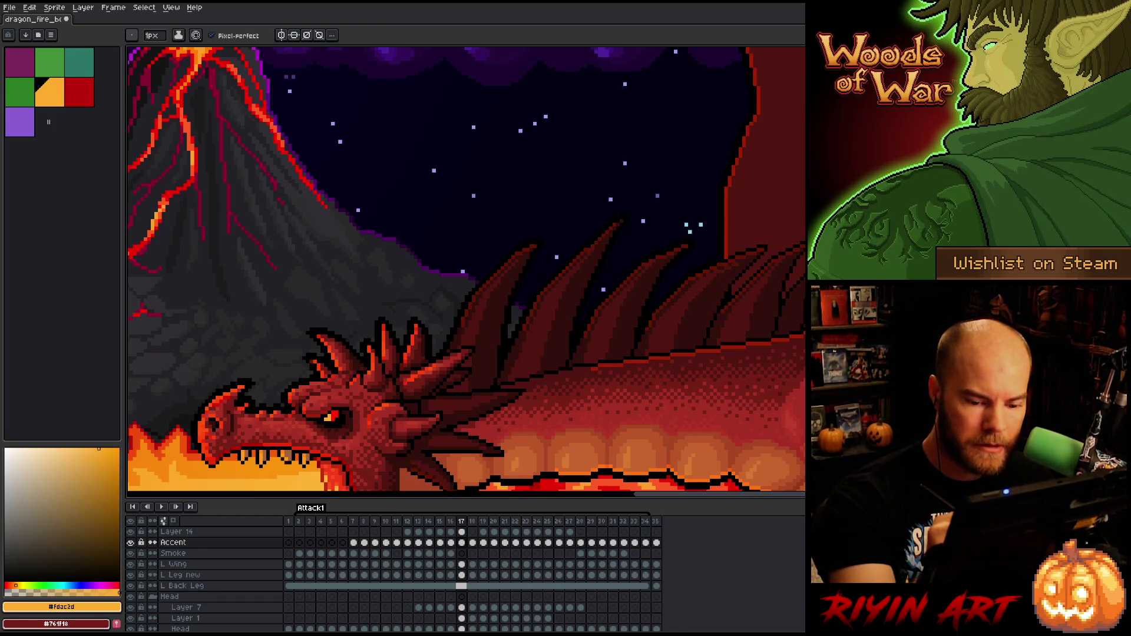
{"action": "key", "text": "minus"}
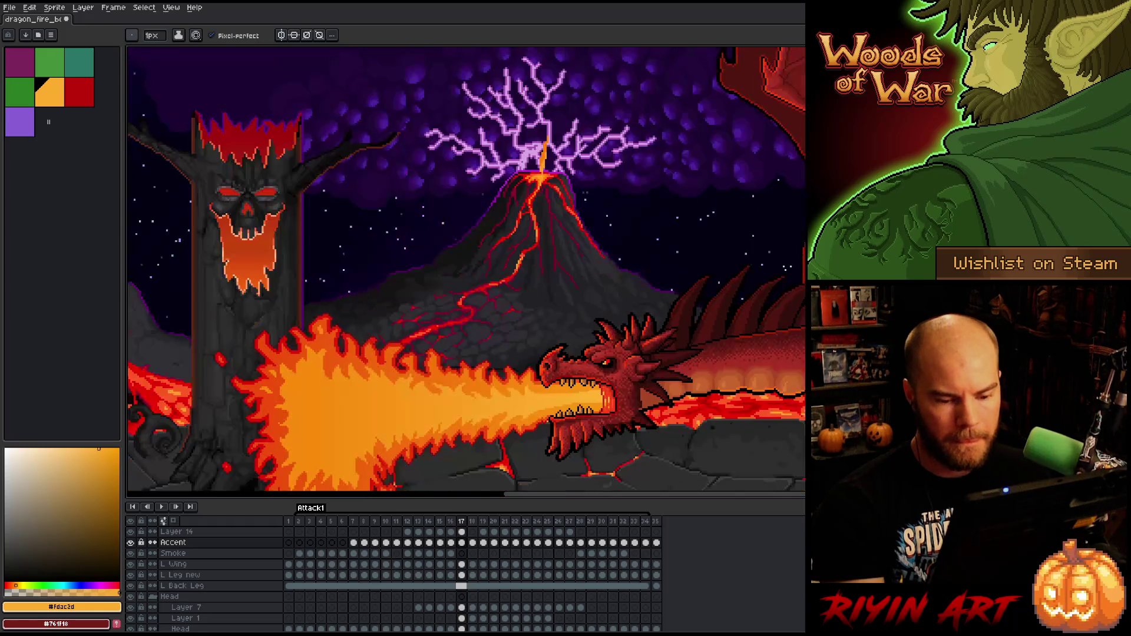
{"action": "key", "text": "plus"}
- Flip rapidly through frames 16 to 18 to check the motion
{"action": "key", "text": "Left"}
{"action": "key", "text": "Right"}
{"action": "key", "text": "Left"}
{"action": "key", "text": "Right"}
{"action": "key", "text": "Left"}
{"action": "key", "text": "Right"}
{"action": "key", "text": "Right"}
{"action": "key", "text": "Left"}
{"action": "key", "text": "Right"}
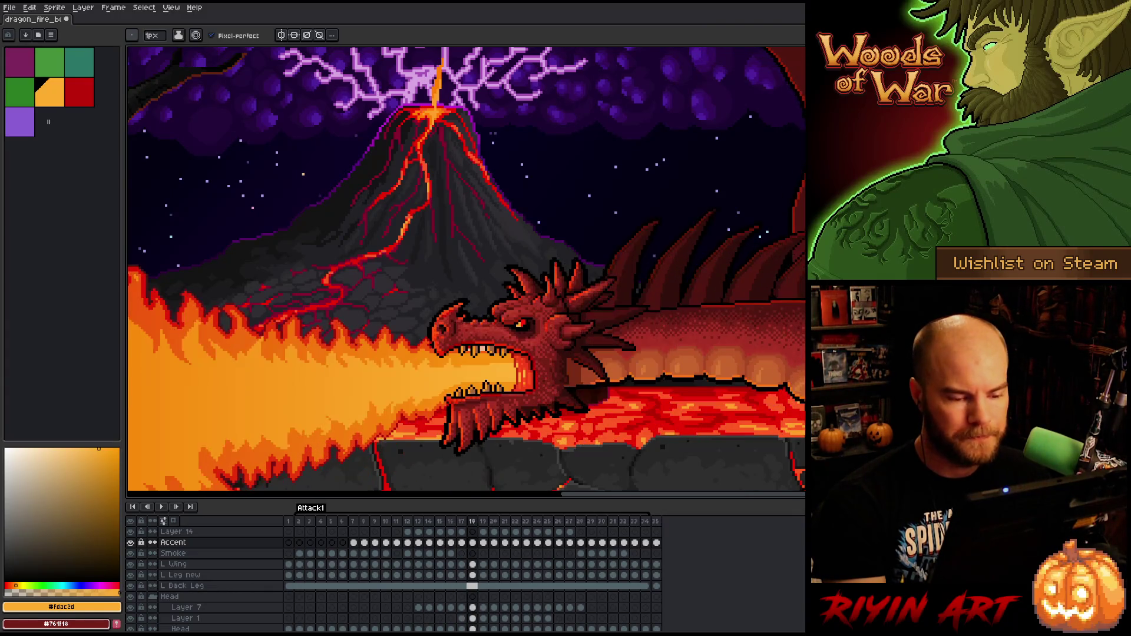
{"action": "key", "text": "Left"}
{"action": "key", "text": "Right"}
{"action": "key", "text": "Left"}
{"action": "key", "text": "Left"}
{"action": "key", "text": "Right"}
{"action": "key", "text": "Right"}
{"action": "key", "text": "Left"}
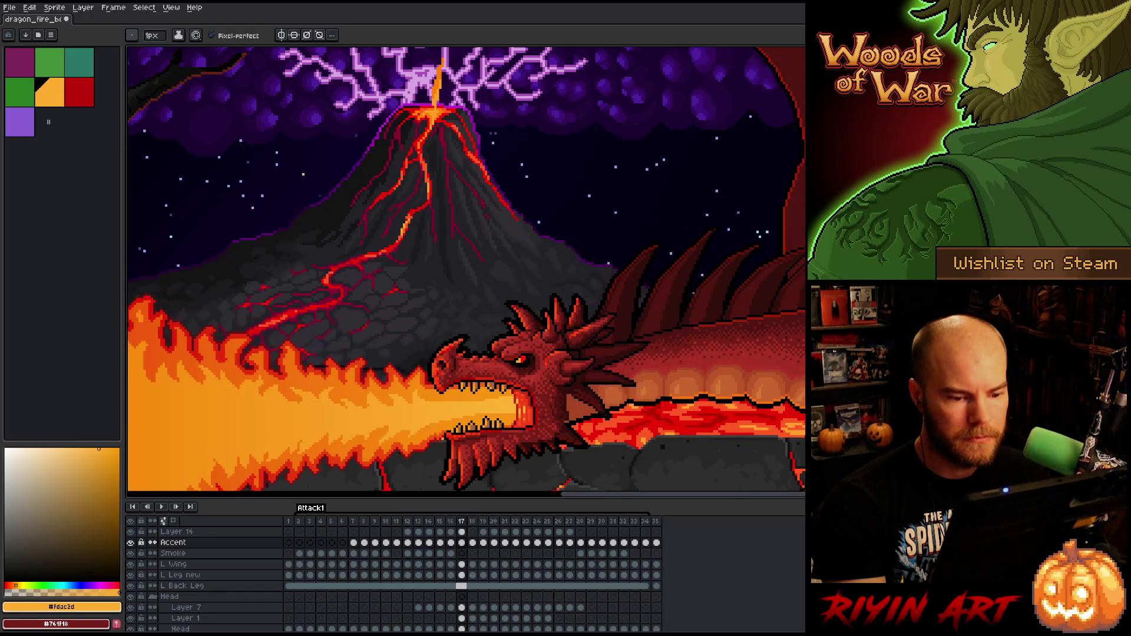
{"action": "key", "text": "Right"}
- Zoom in and out while repeatedly comparing frame 18 with frame 17
{"action": "scroll", "coordinate": [694, 292], "scroll_direction": "up", "scroll_amount": 3}
{"action": "scroll", "coordinate": [694, 292], "scroll_direction": "up", "scroll_amount": 1}
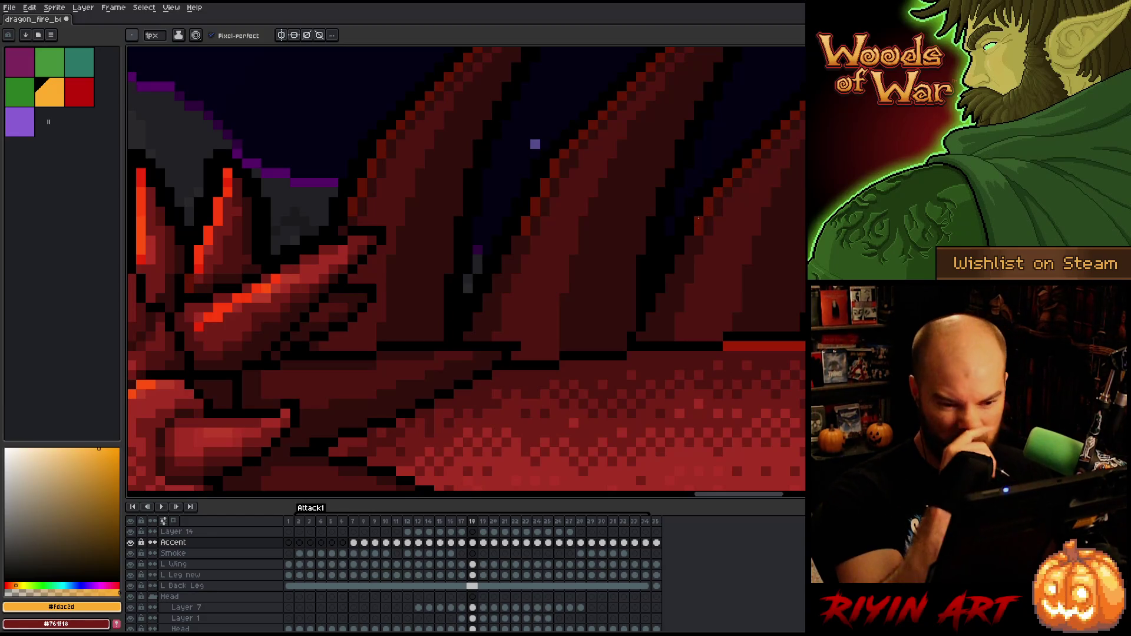
{"action": "key", "text": "Left"}
{"action": "key", "text": "Right"}
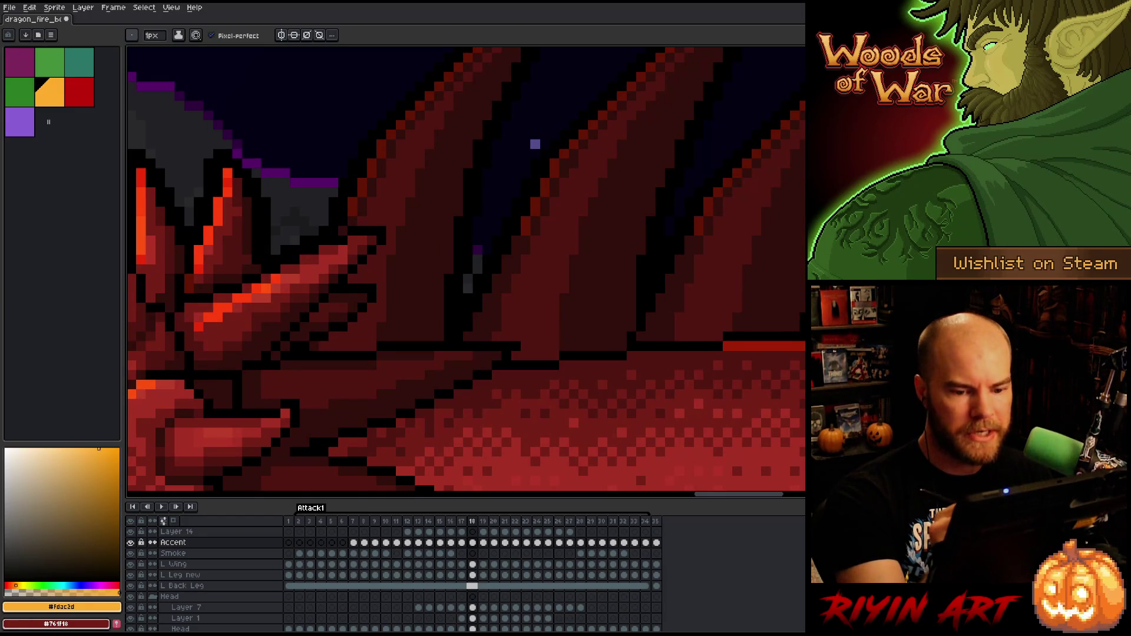
{"action": "scroll", "coordinate": [743, 350], "scroll_direction": "down", "scroll_amount": 2}
{"action": "key", "text": "Left"}
{"action": "key", "text": "Right"}
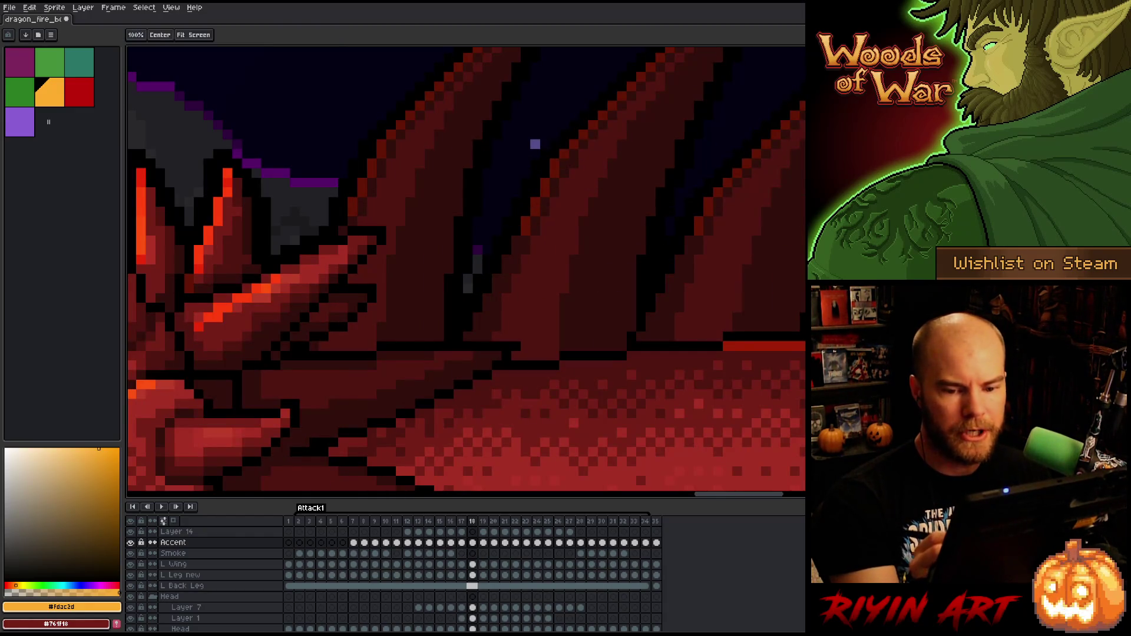
{"action": "scroll", "coordinate": [742, 350], "scroll_direction": "up", "scroll_amount": 2}
{"action": "key", "text": "Left"}
{"action": "key", "text": "Right"}
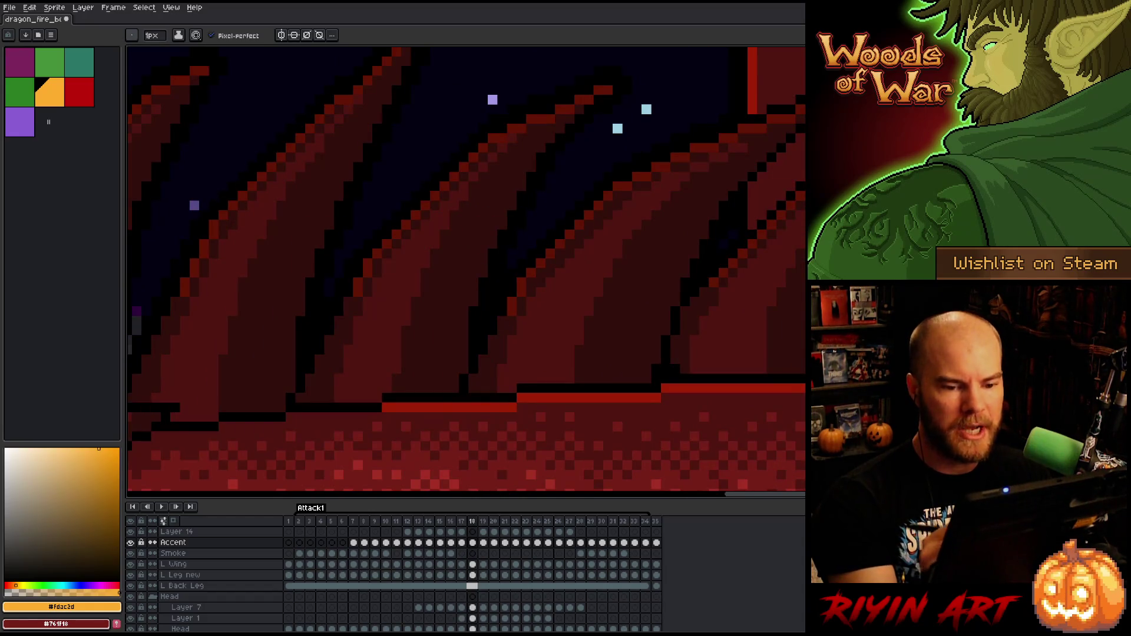
{"action": "scroll", "coordinate": [742, 350], "scroll_direction": "down", "scroll_amount": 3}
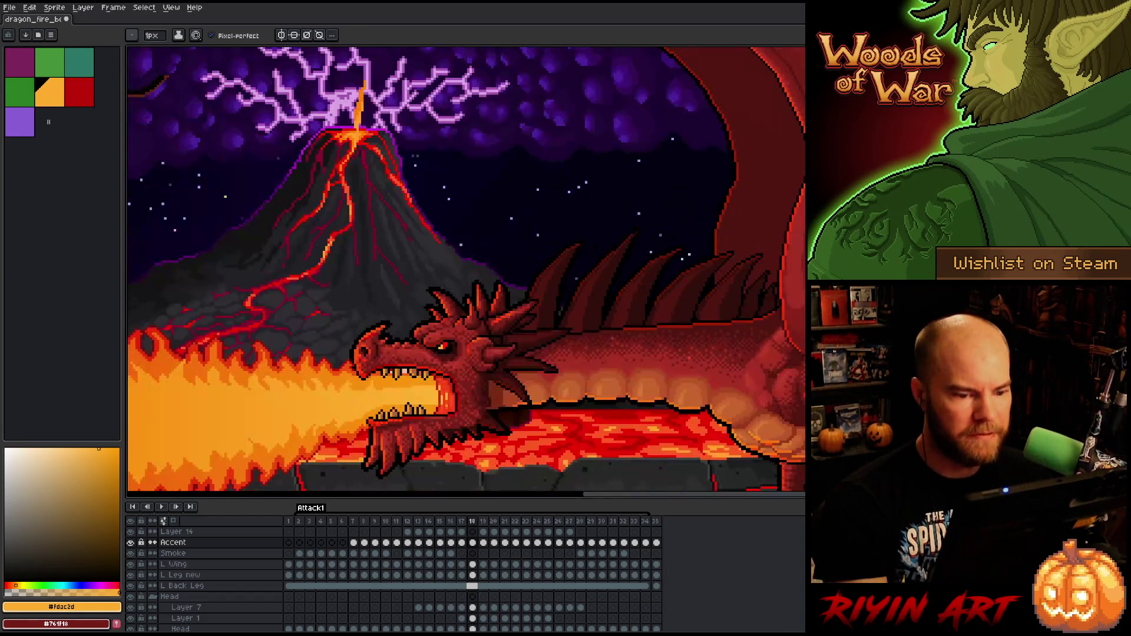
{"action": "key", "text": "Left"}
{"action": "key", "text": "Right"}
{"action": "key", "text": "Left"}
{"action": "key", "text": "Right"}
{"action": "key", "text": "Left"}
{"action": "key", "text": "Right"}
{"action": "key", "text": "Left"}
{"action": "key", "text": "Right"}
{"action": "key", "text": "Left"}
{"action": "key", "text": "Right"}
{"action": "scroll", "coordinate": [764, 432], "scroll_direction": "down", "scroll_amount": 2}
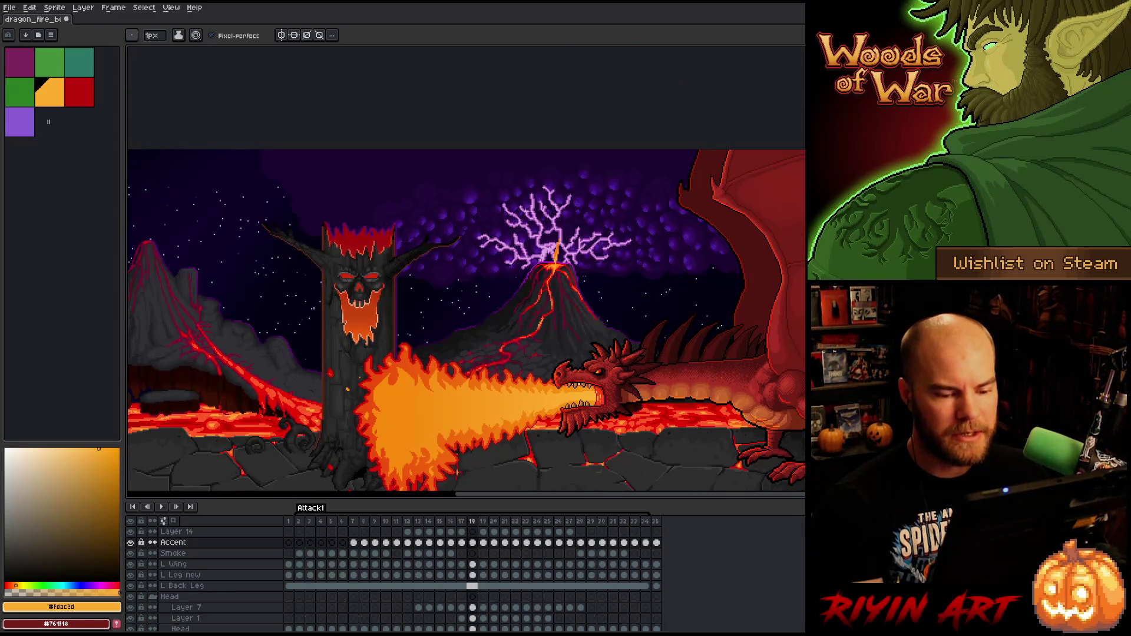
{"action": "scroll", "coordinate": [466, 321], "scroll_direction": "up", "scroll_amount": 2}
{"action": "scroll", "coordinate": [466, 321], "scroll_direction": "down", "scroll_amount": 1}
{"action": "key", "text": "Left"}
{"action": "key", "text": "Right"}
- Move through frames 17 and 18 in the timeline, land on fire-breath frame 19, and pick freehand selection
{"action": "key", "text": "Left"}
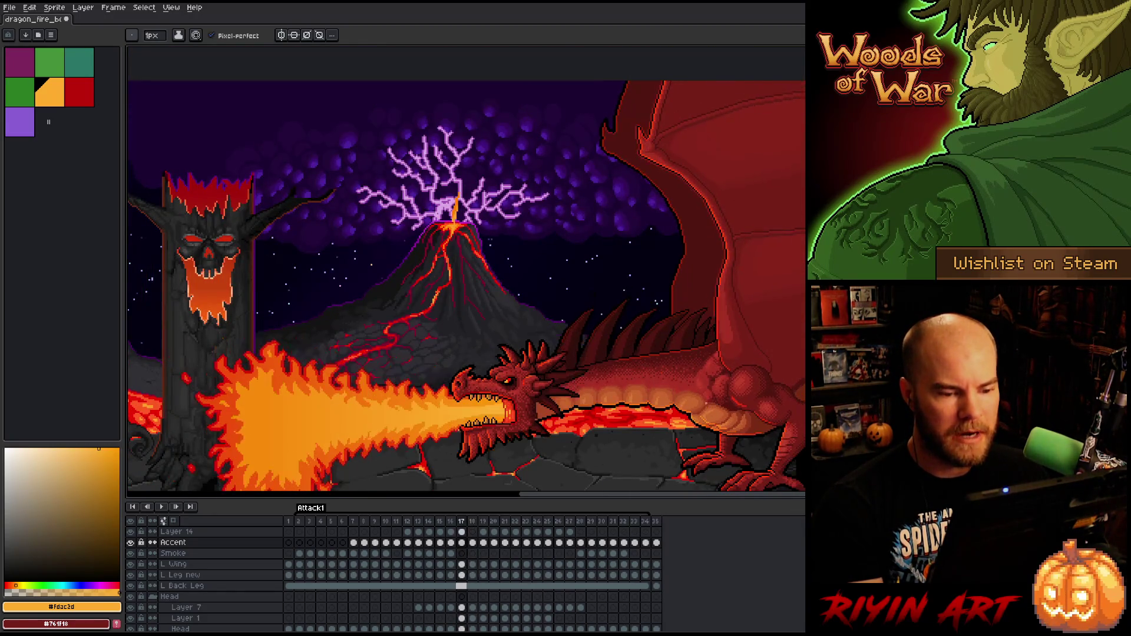
{"action": "key", "text": "Right"}
{"action": "key", "text": "Right"}
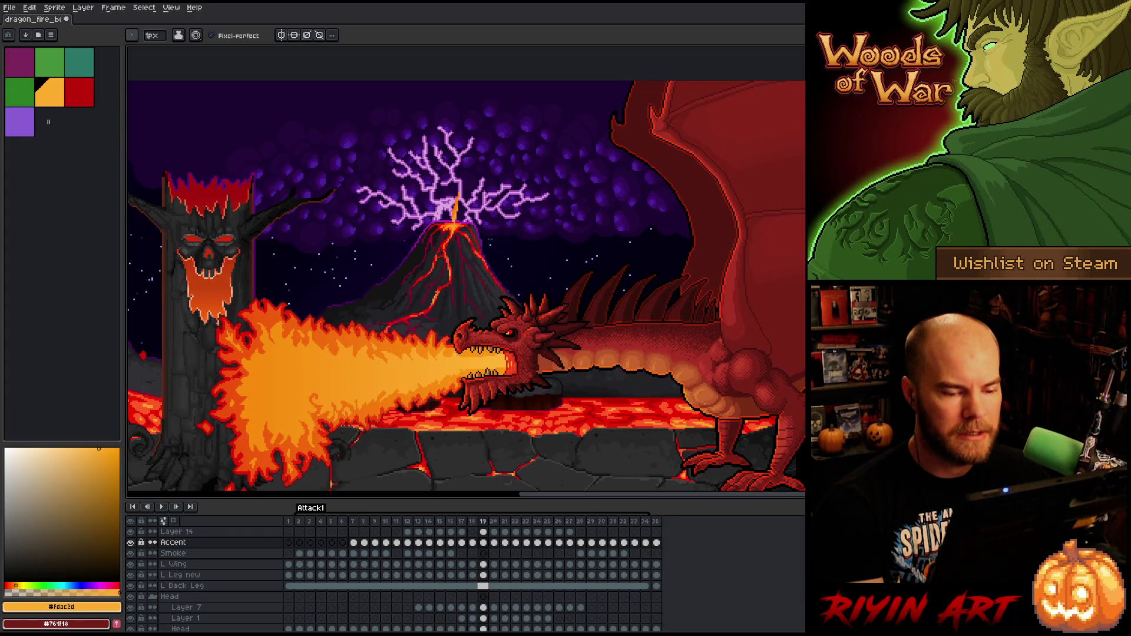
{"action": "key", "text": "Left"}
{"action": "key", "text": "Left"}
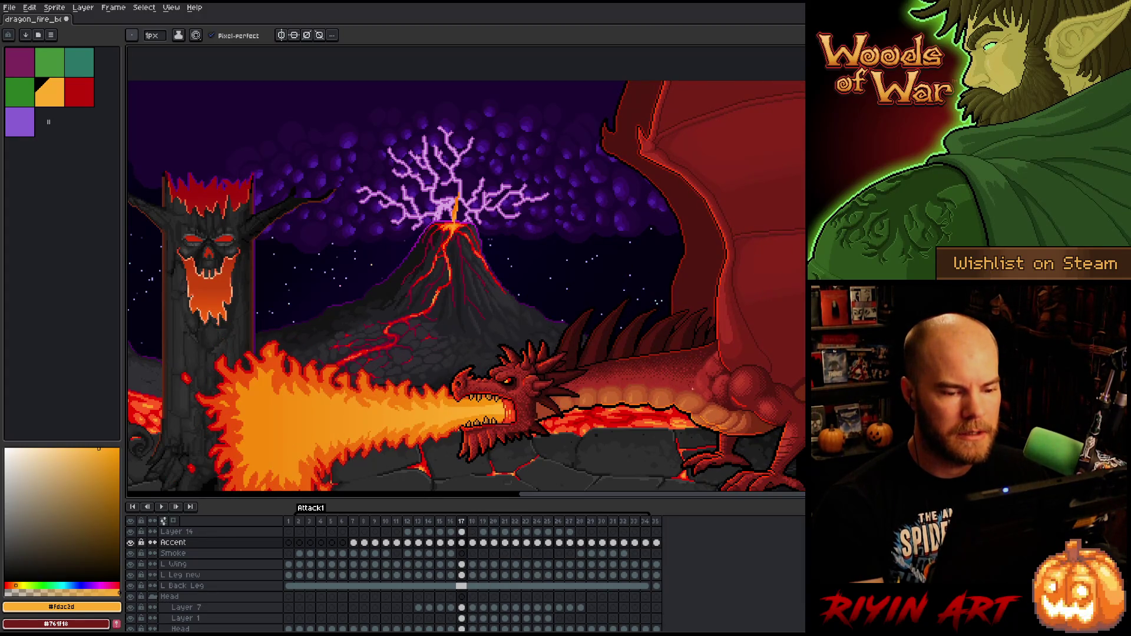
{"action": "scroll", "coordinate": [699, 257], "scroll_direction": "up", "scroll_amount": 2}
{"action": "key", "text": "Right"}
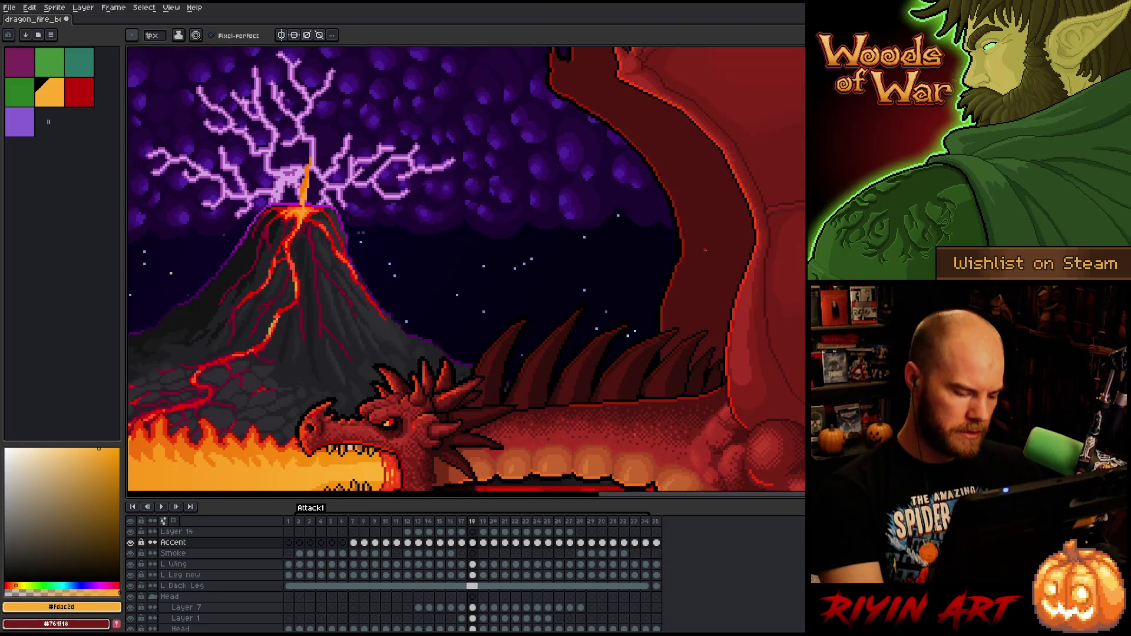
{"action": "left_click", "coordinate": [456, 561]}
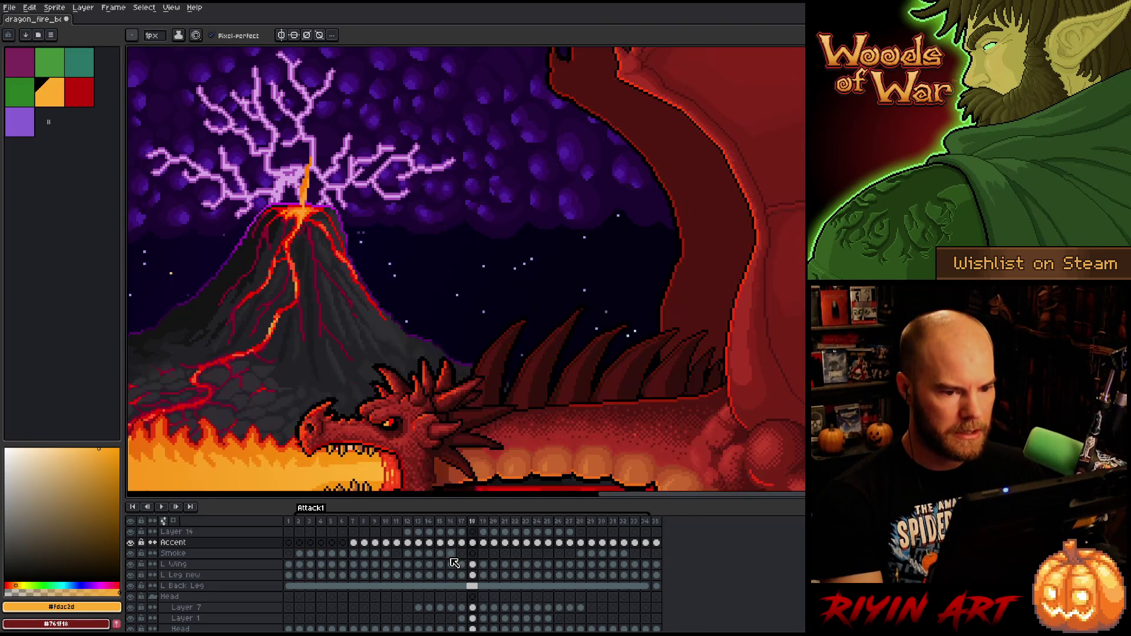
{"action": "key", "text": "Right"}
{"action": "key", "text": "Right"}
{"action": "key", "text": "Left"}
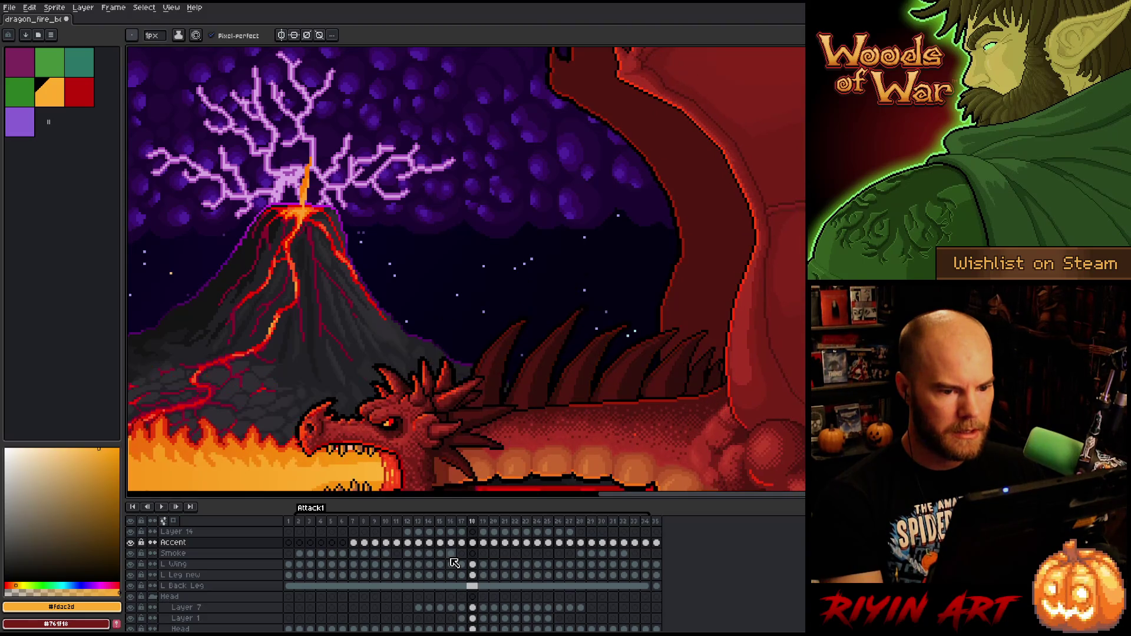
{"action": "left_click", "coordinate": [483, 558]}
{"action": "scroll", "coordinate": [659, 376], "scroll_direction": "down", "scroll_amount": 4}
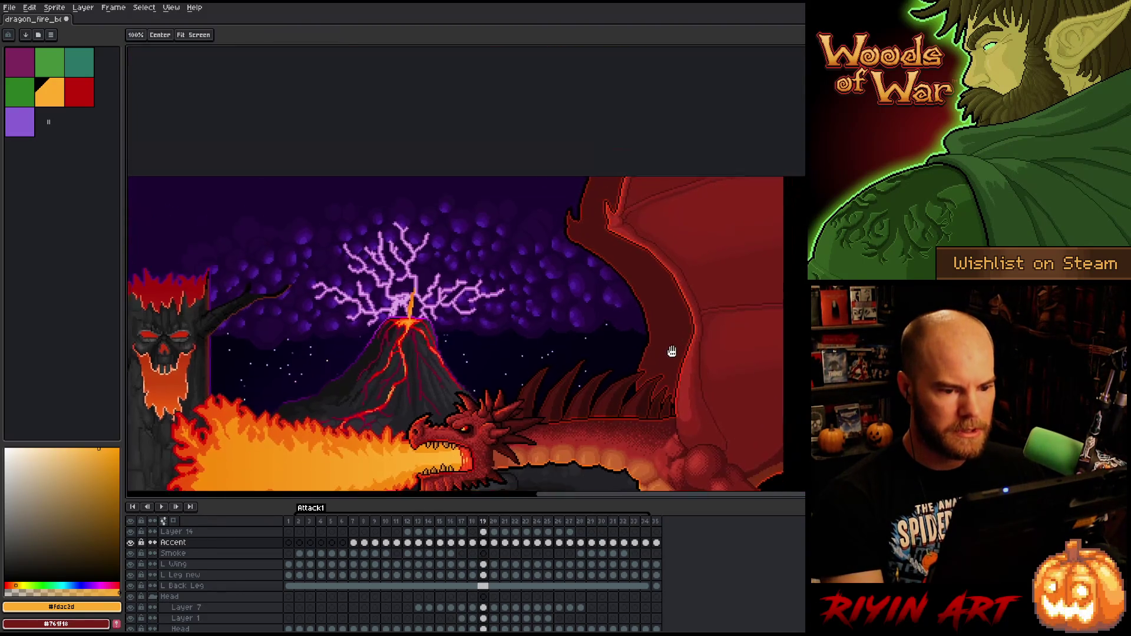
{"action": "key", "text": "m"}
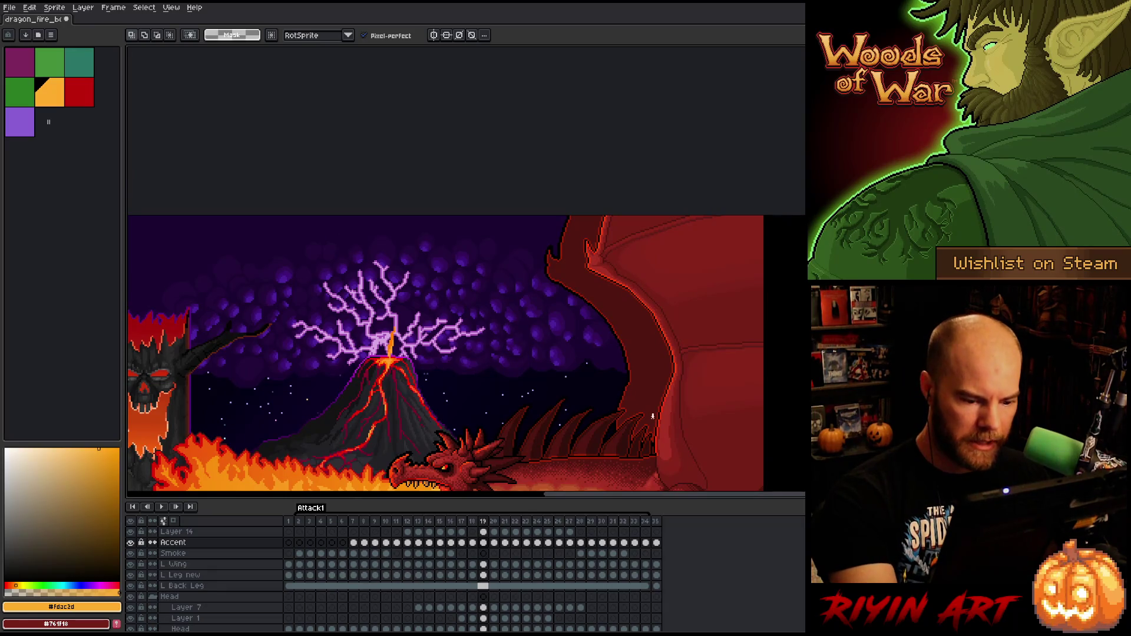
- Lasso the dragon's wing and shift it slightly down and left on frame 18
{"action": "mouse_move", "coordinate": [690, 334]}
{"action": "left_mouse_down"}
{"action": "mouse_move", "coordinate": [660, 215]}
{"action": "mouse_move", "coordinate": [593, 282]}
{"action": "mouse_move", "coordinate": [648, 382]}
{"action": "mouse_move", "coordinate": [655, 438]}
{"action": "left_mouse_up"}
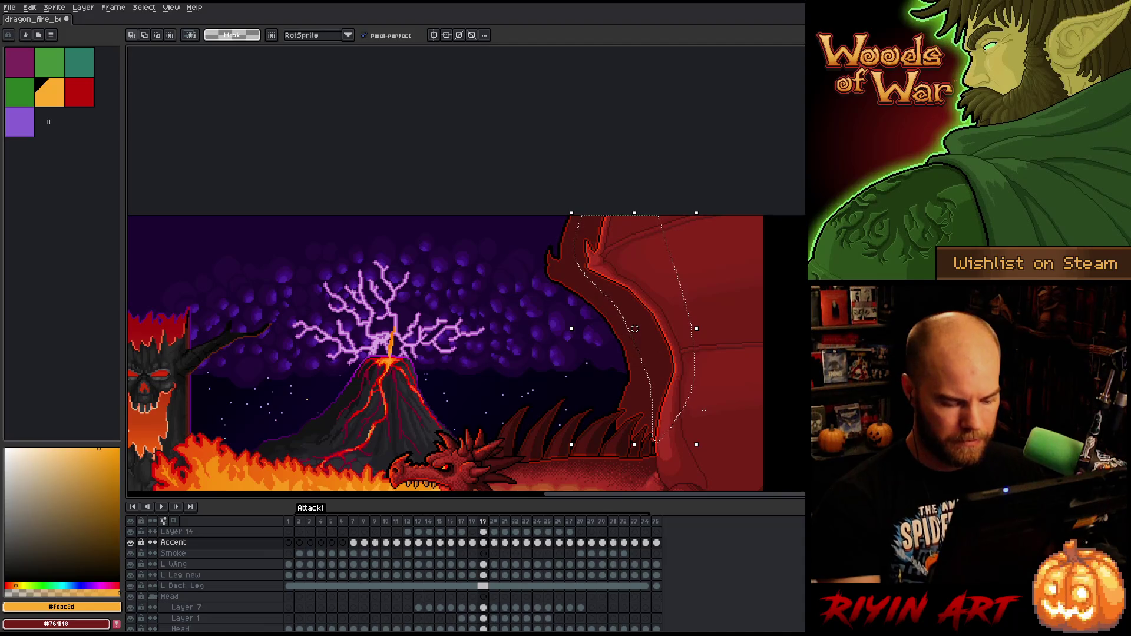
{"action": "key", "text": "comma"}
{"action": "left_click_drag", "start_coordinate": [635, 329], "coordinate": [632, 338]}
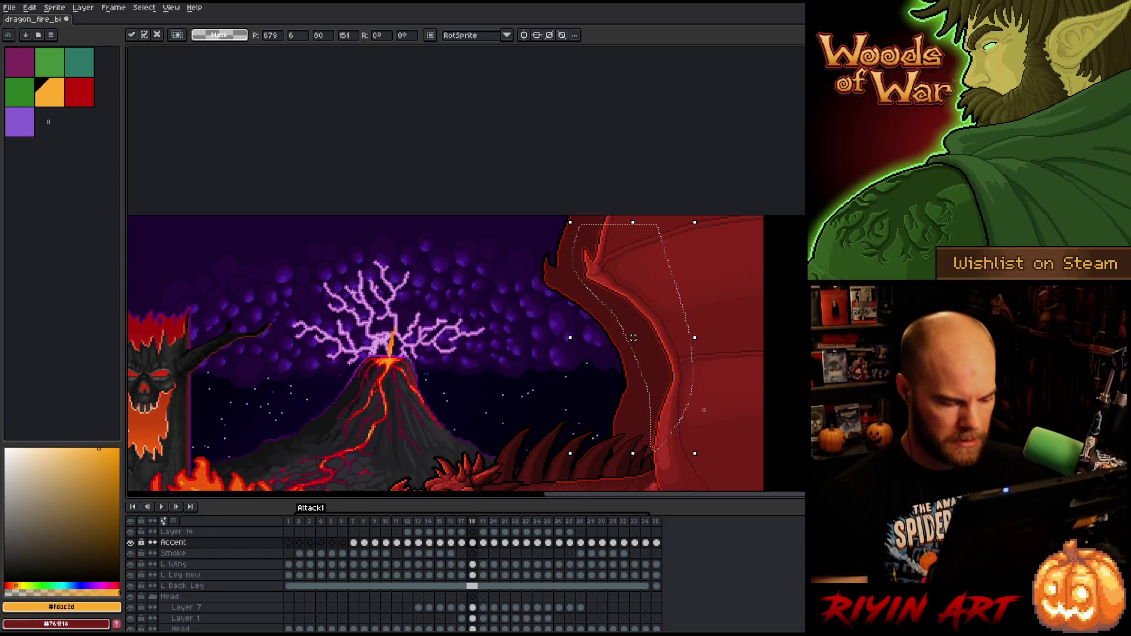
{"action": "key", "text": "ctrl+d"}
- Zoom in and out on the frame, switching between the pencil and the eraser
{"action": "scroll", "coordinate": [704, 410], "scroll_direction": "up", "scroll_amount": 5}
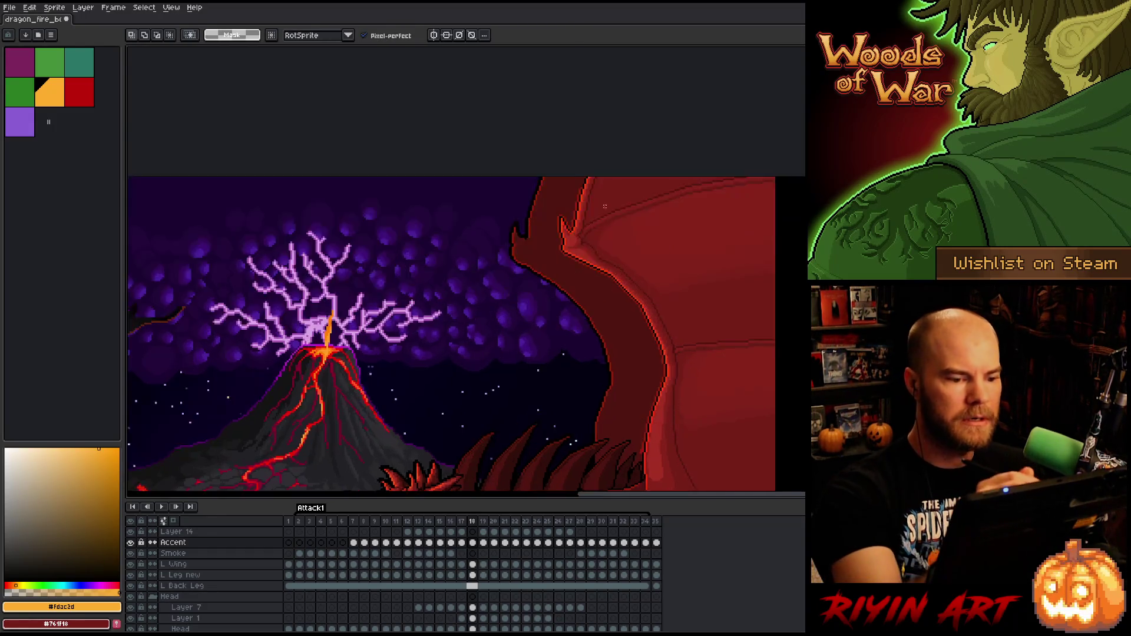
{"action": "key", "text": "b"}
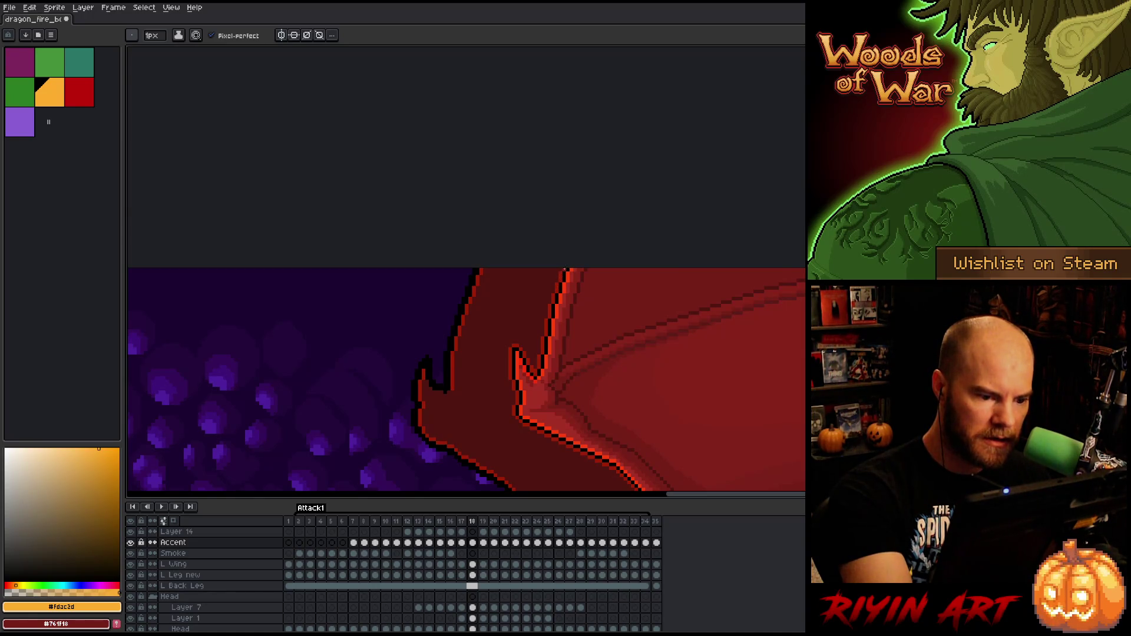
{"action": "scroll", "coordinate": [607, 181], "scroll_direction": "down", "scroll_amount": 5}
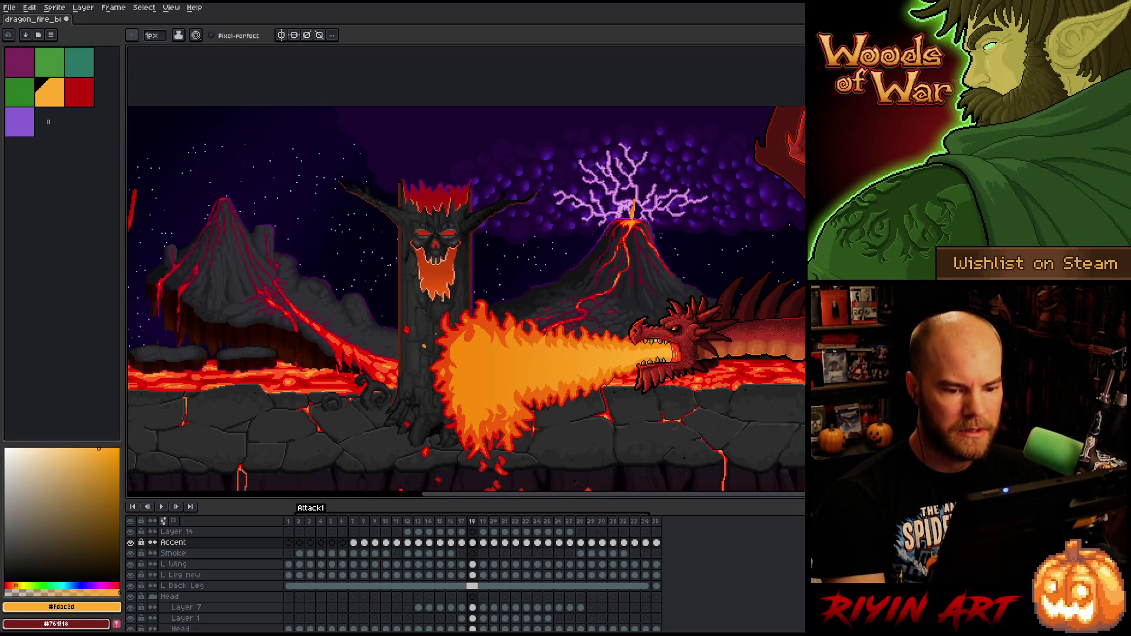
{"action": "scroll", "coordinate": [801, 306], "scroll_direction": "up", "scroll_amount": 3}
{"action": "key", "text": "e"}
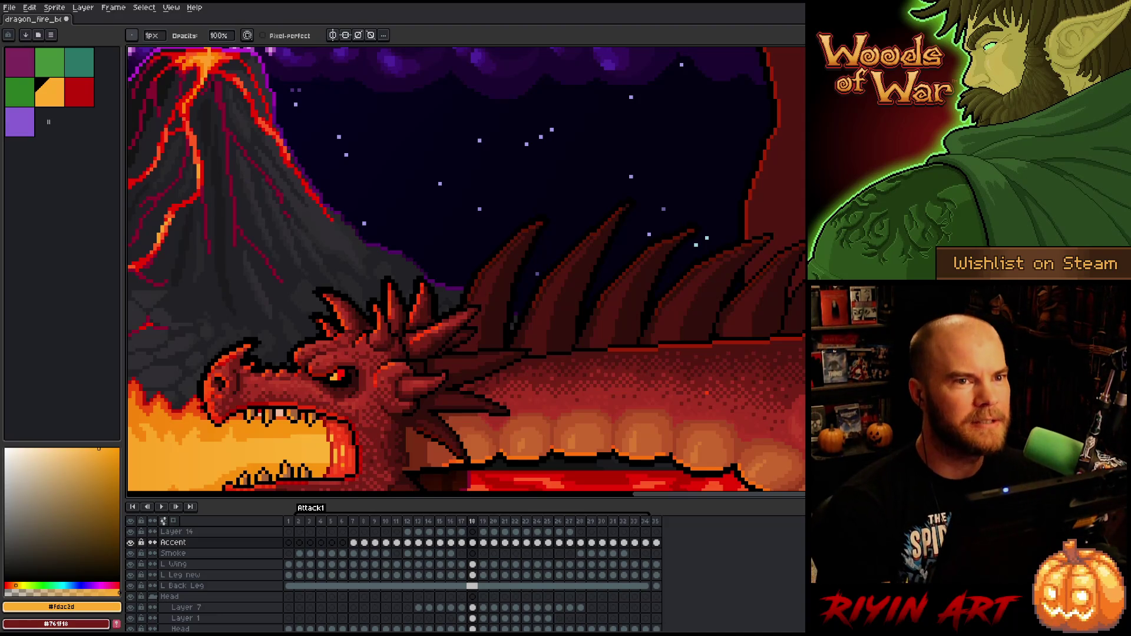
{"action": "scroll", "coordinate": [708, 316], "scroll_direction": "down", "scroll_amount": 3}
{"action": "scroll", "coordinate": [662, 374], "scroll_direction": "up", "scroll_amount": 2}
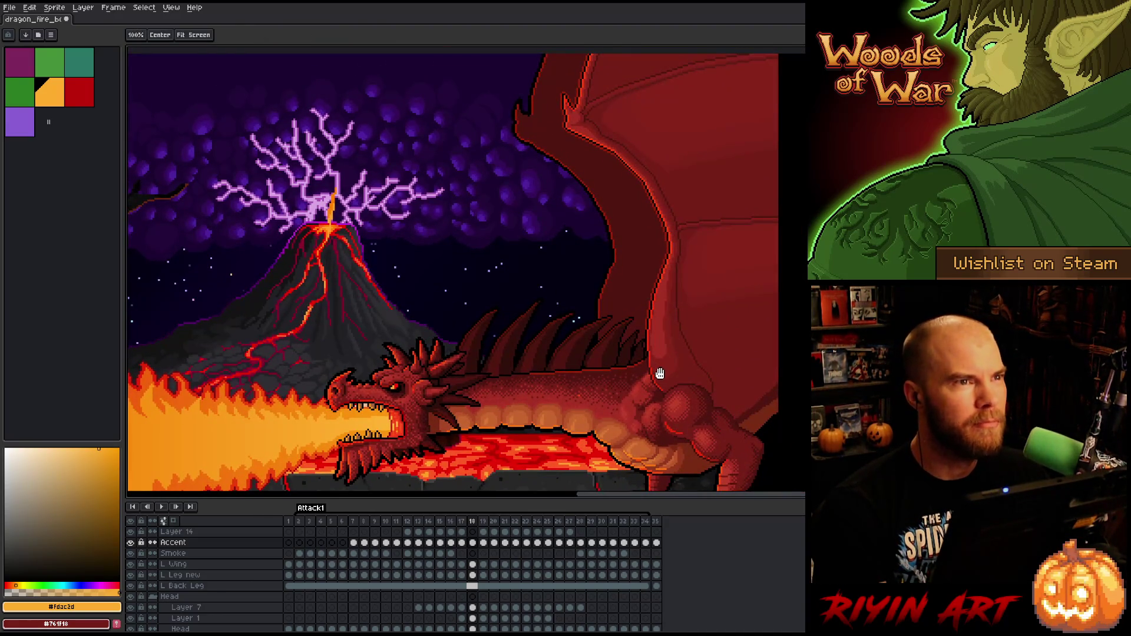
- Pan along the dragon's body and legs, then play the animation from frame 18
{"action": "left_click_drag", "start_coordinate": [661, 374], "coordinate": [650, 348]}
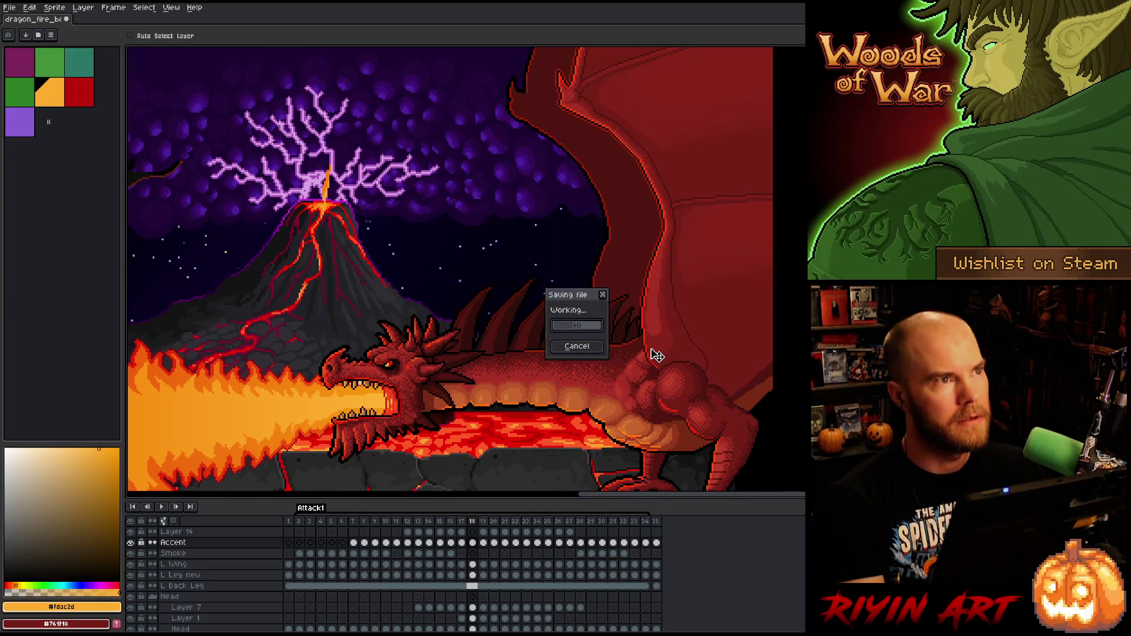
{"action": "left_click_drag", "start_coordinate": [651, 334], "coordinate": [681, 280]}
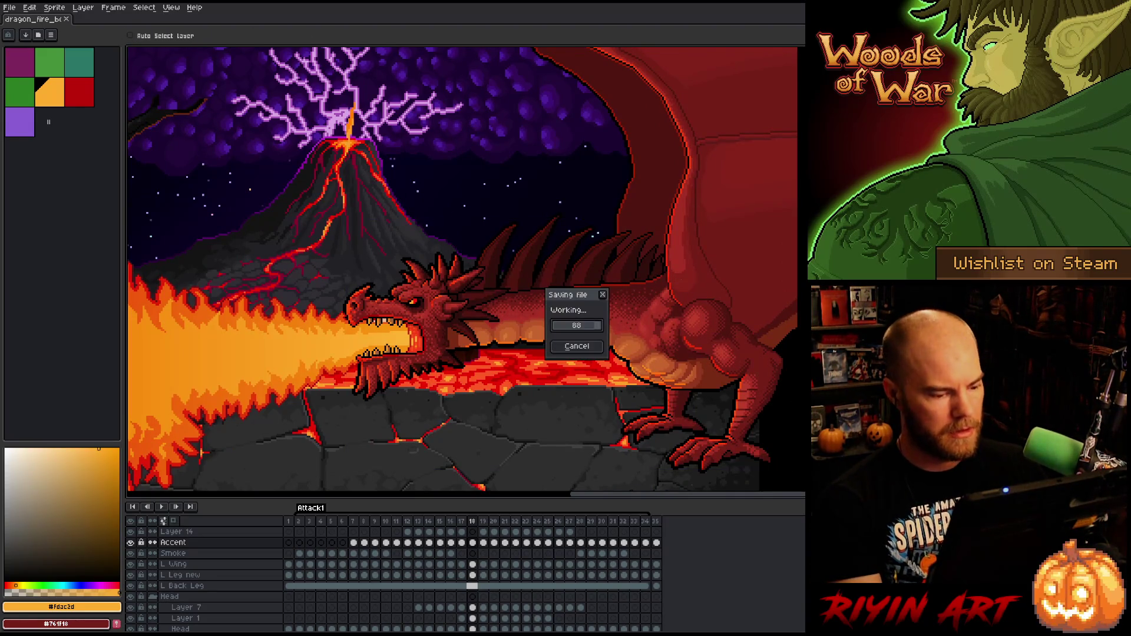
{"action": "key", "text": "Right"}
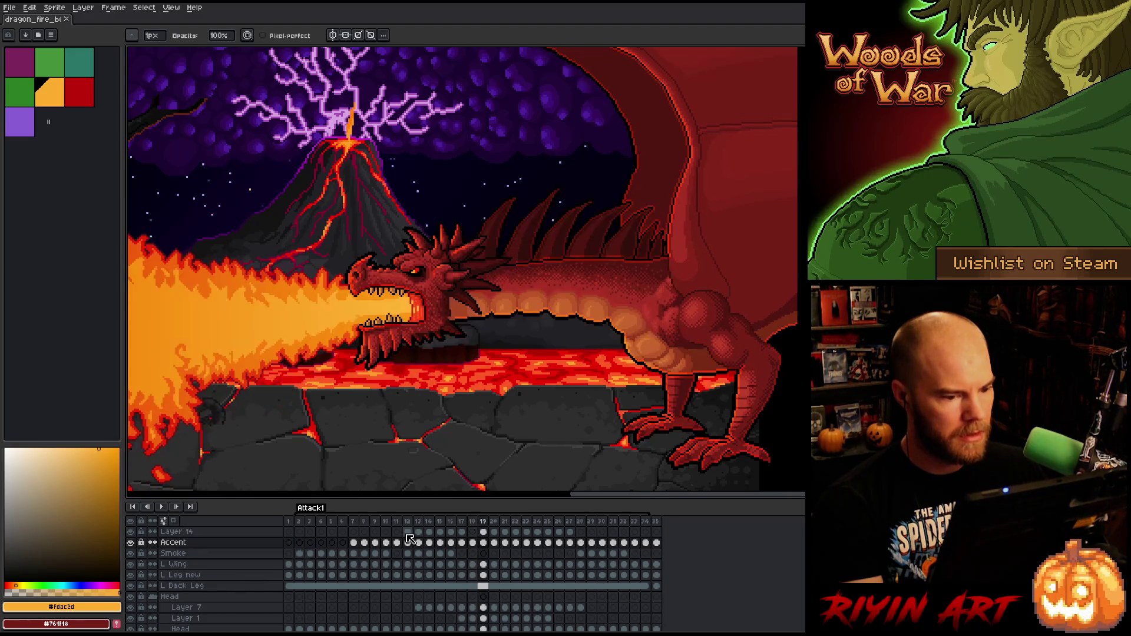
{"action": "key", "text": "Left"}
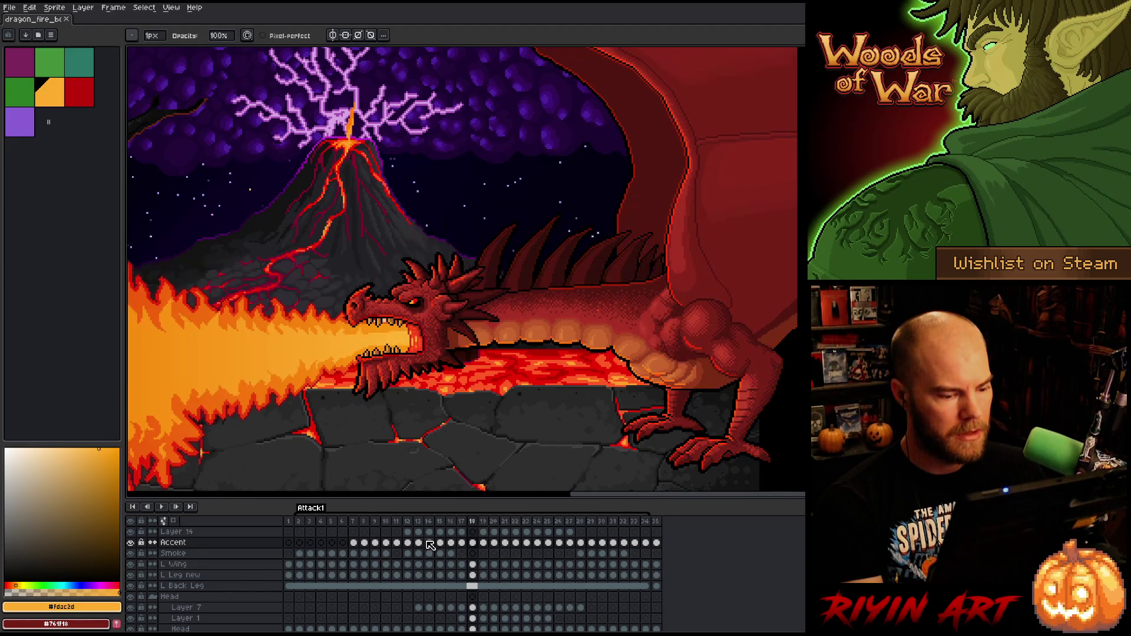
{"action": "key", "text": "Return"}
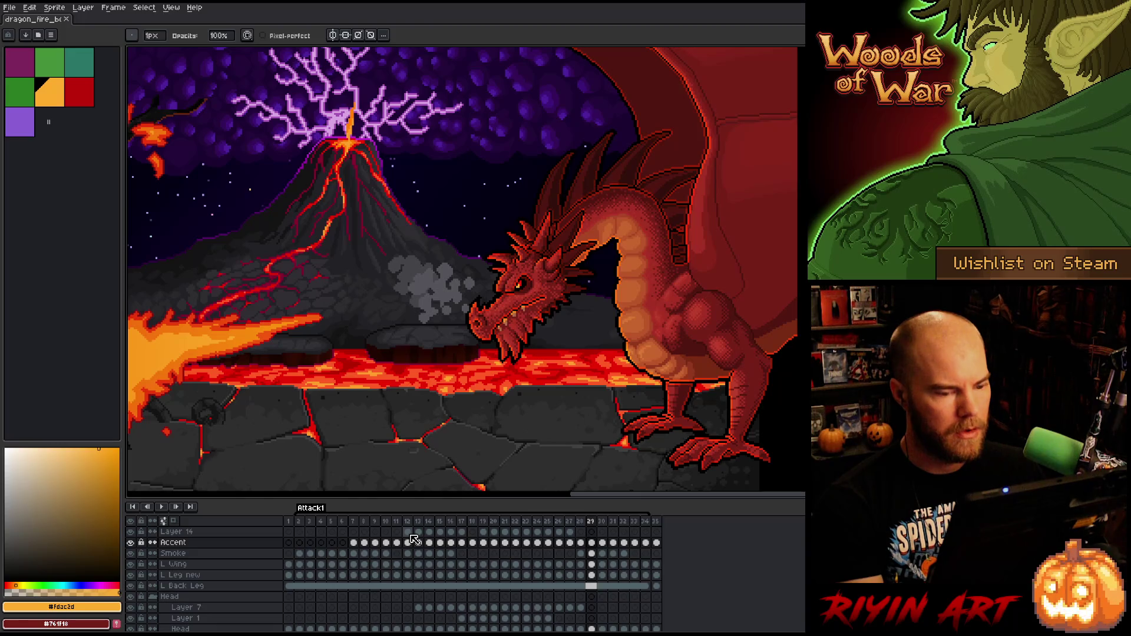
- Jump to frames 28 and 29, where the fire fades beside the burning tree
{"action": "scroll", "coordinate": [389, 408], "scroll_direction": "down", "scroll_amount": 2}
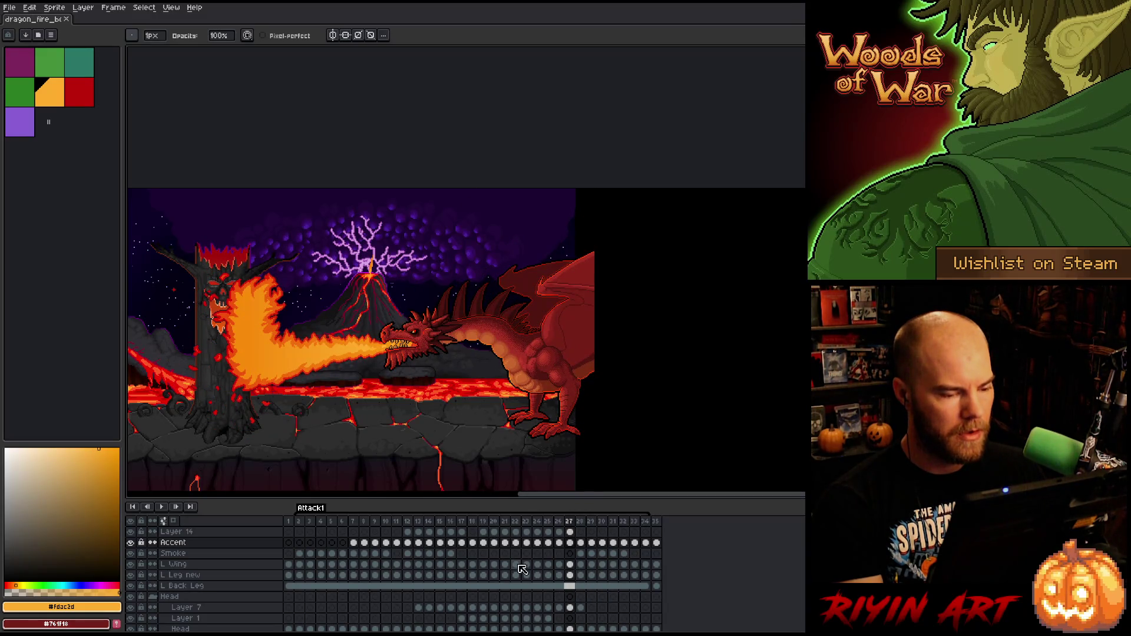
{"action": "left_click", "coordinate": [580, 547]}
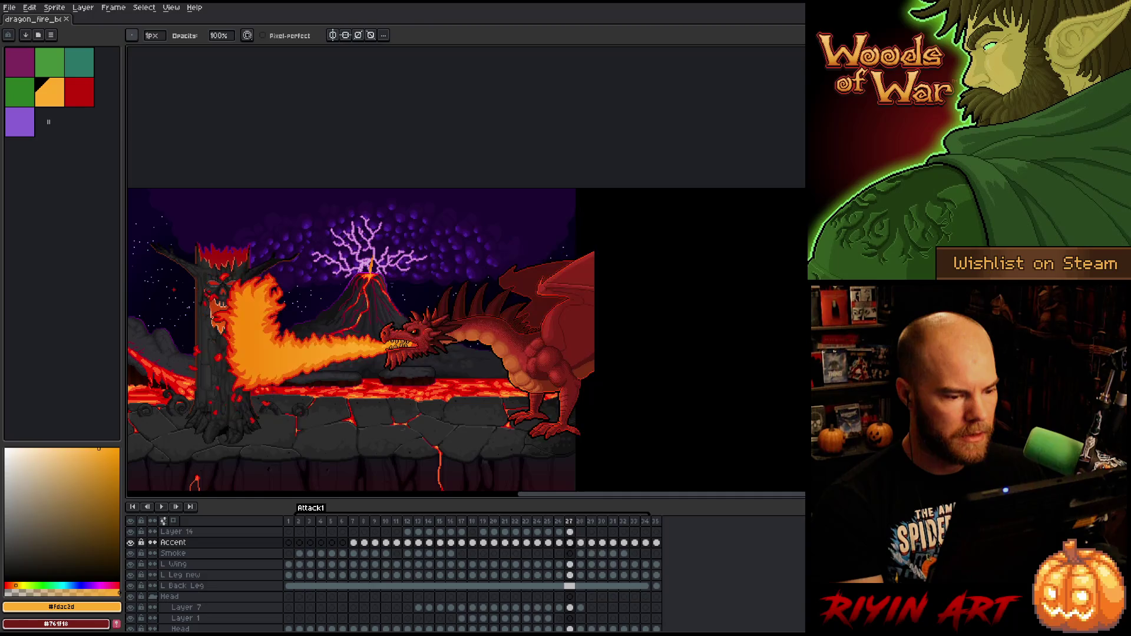
{"action": "left_click", "coordinate": [591, 551]}
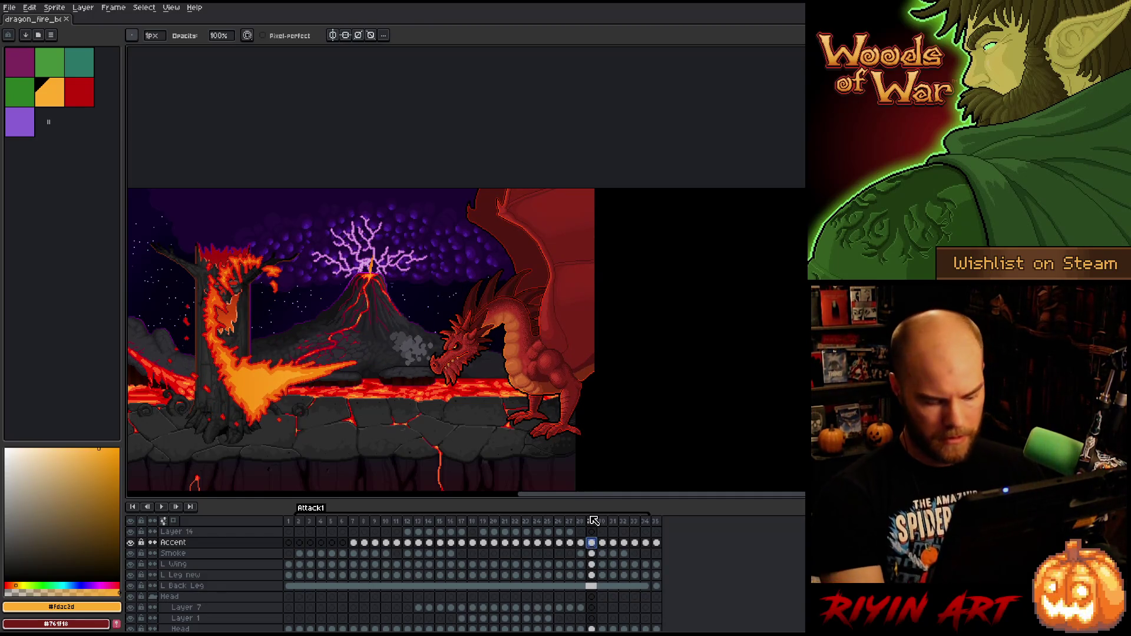
- Fade the Accent fire on frame 29, then on frame 30 with alpha -69
{"action": "key", "text": "ctrl+u"}
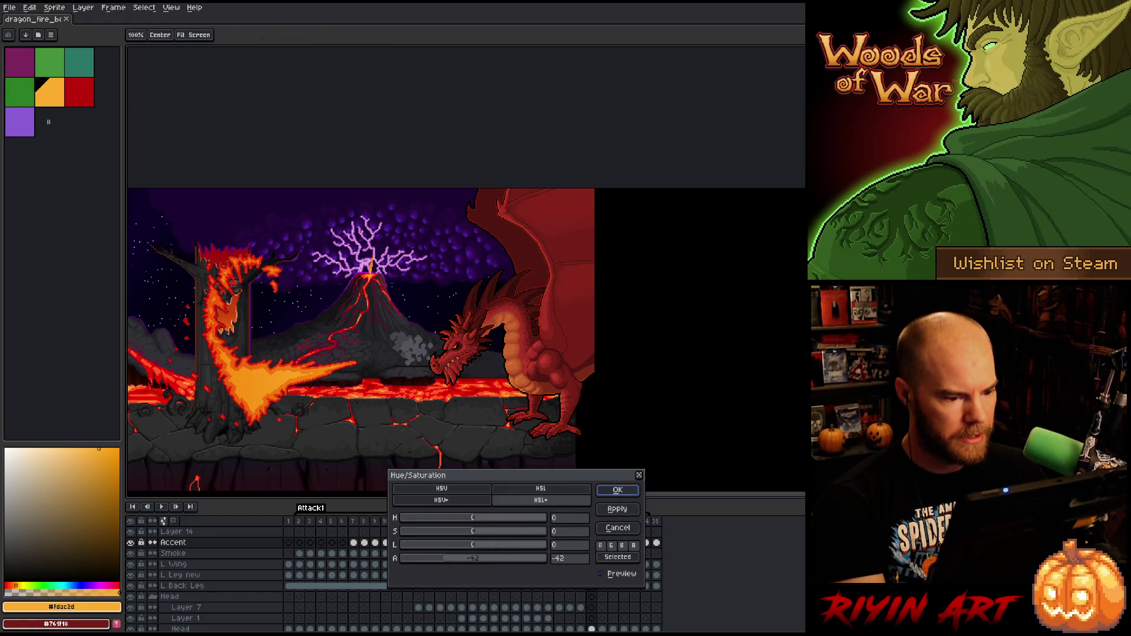
{"action": "left_click", "coordinate": [618, 490]}
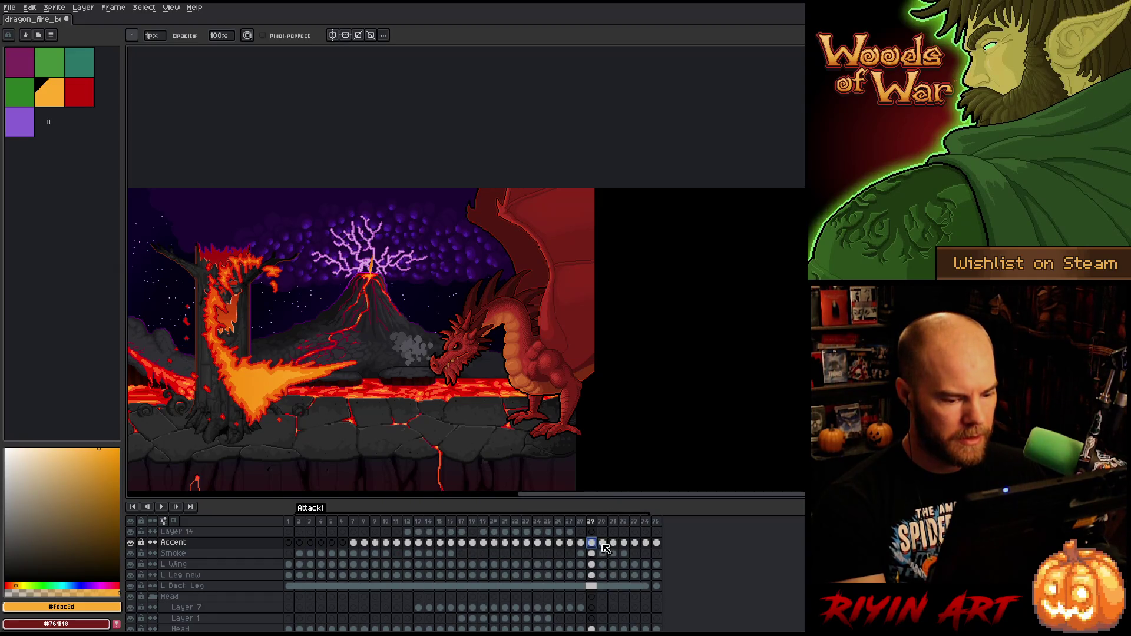
{"action": "left_click", "coordinate": [603, 543]}
{"action": "key", "text": "ctrl+u"}
{"action": "left_click_drag", "start_coordinate": [434, 563], "coordinate": [430, 563]}
{"action": "key", "text": "Return"}
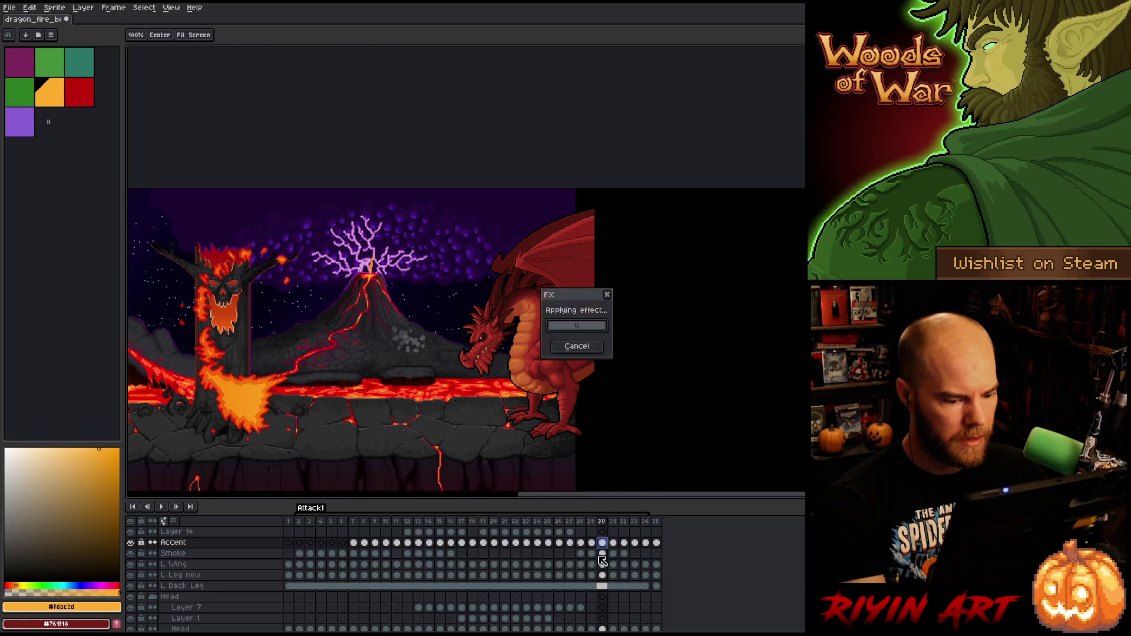
- Fade frame 31's Accent fire to alpha -82 and clear the Accent cels in frames 32–35
{"action": "left_click", "coordinate": [614, 543]}
{"action": "key", "text": "ctrl+u"}
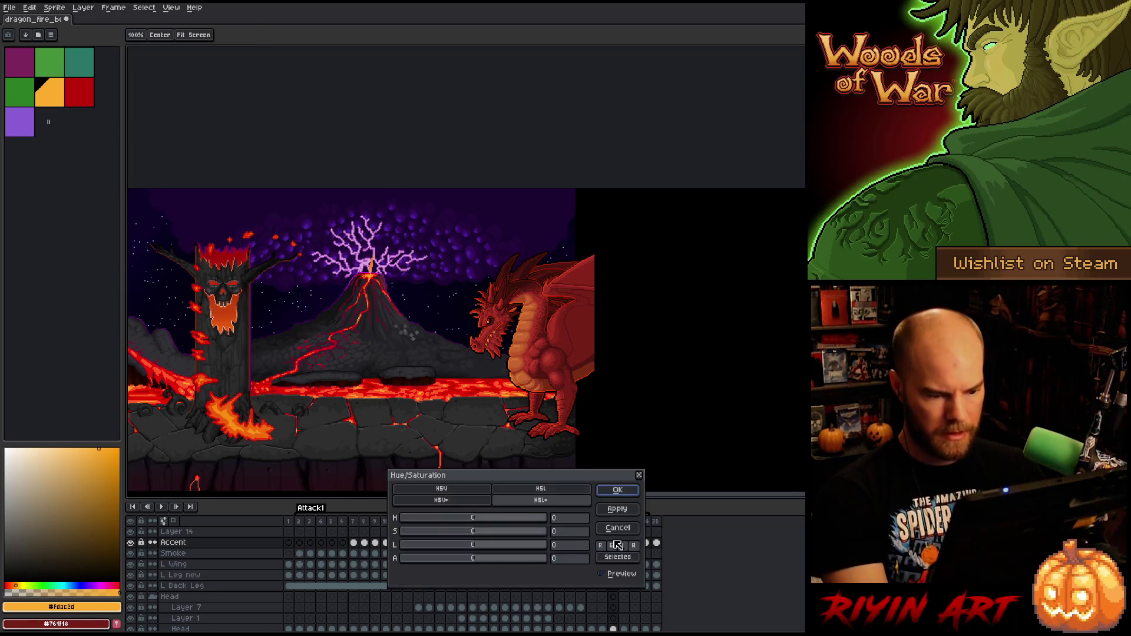
{"action": "left_click_drag", "start_coordinate": [423, 558], "coordinate": [412, 559]}
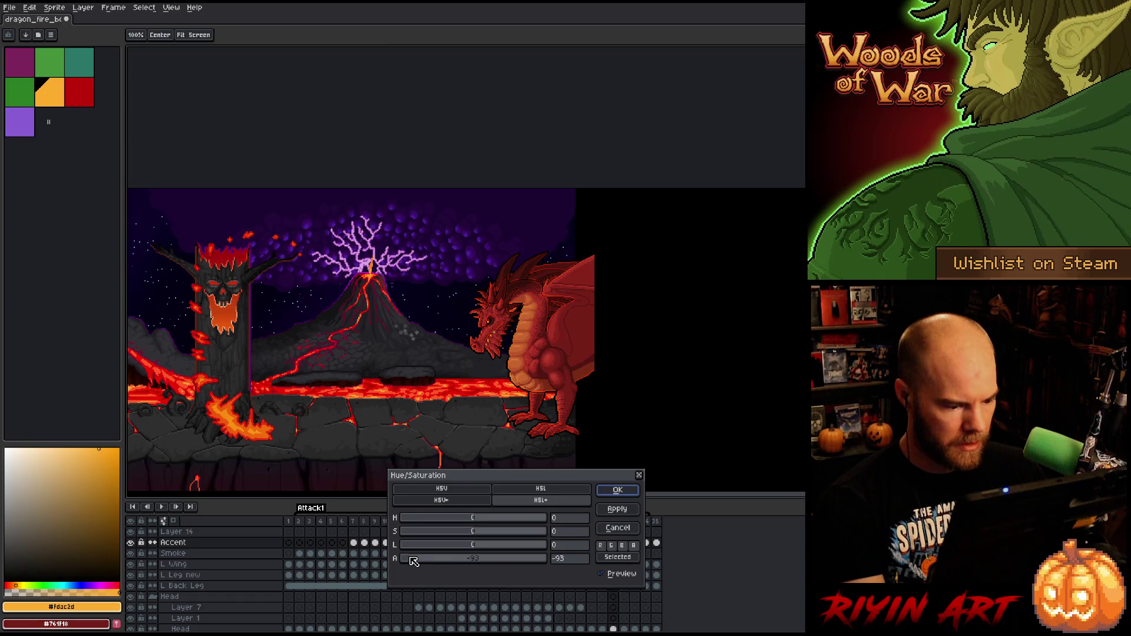
{"action": "left_click", "coordinate": [617, 490]}
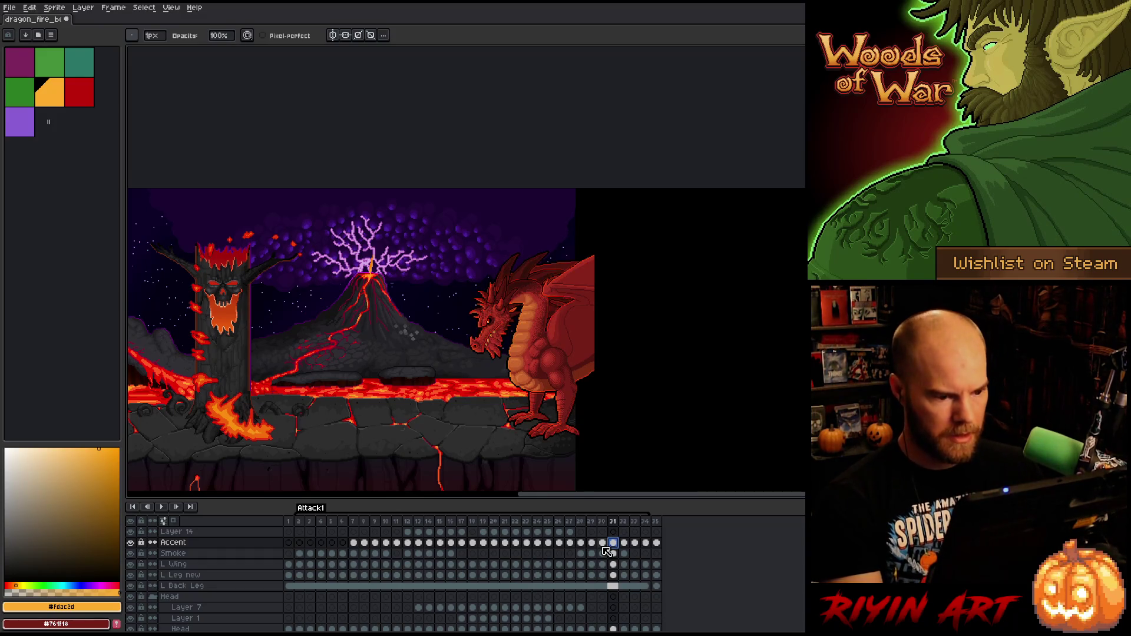
{"action": "key", "text": "ctrl+u"}
{"action": "left_click", "coordinate": [411, 559]}
{"action": "left_click_drag", "start_coordinate": [416, 562], "coordinate": [420, 562]}
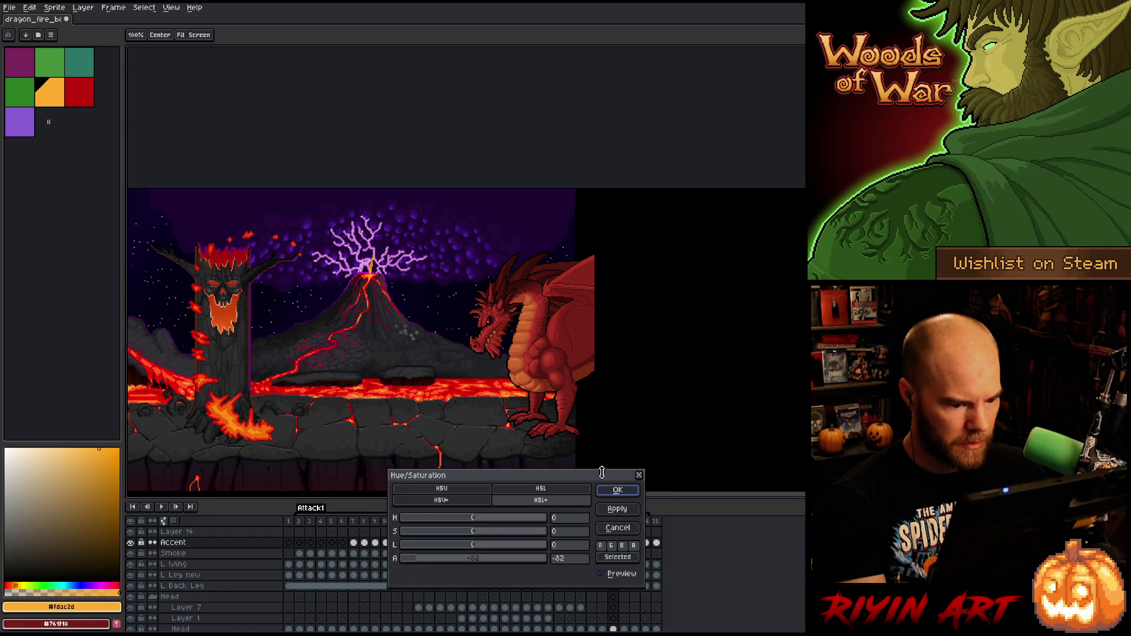
{"action": "left_click", "coordinate": [617, 490]}
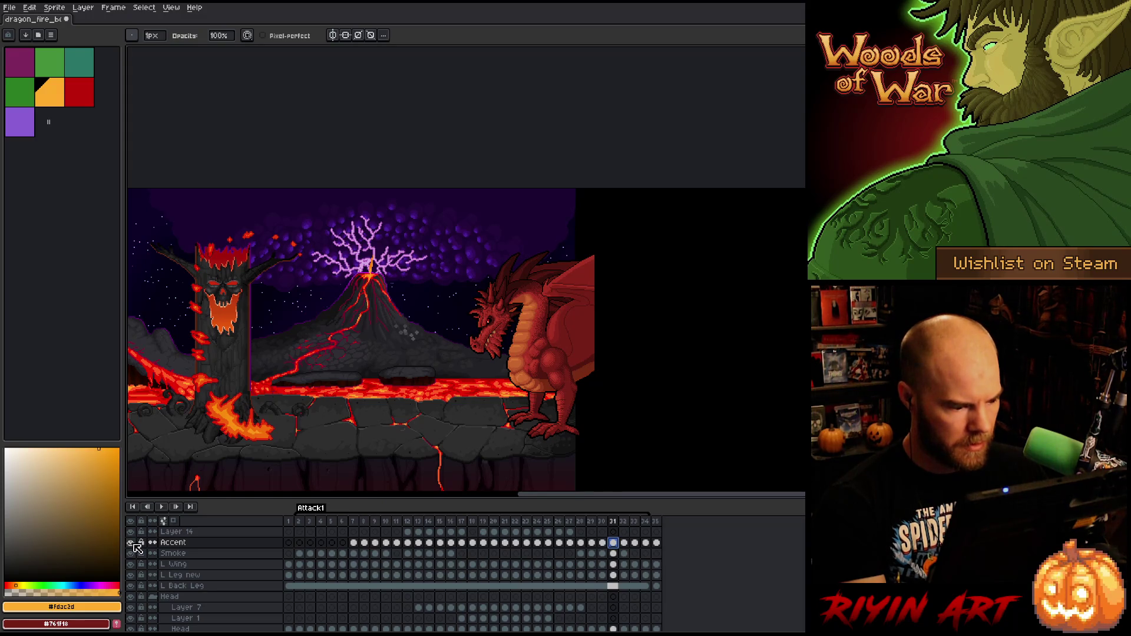
{"action": "left_click_drag", "start_coordinate": [624, 543], "coordinate": [658, 546]}
{"action": "key", "text": "Delete"}
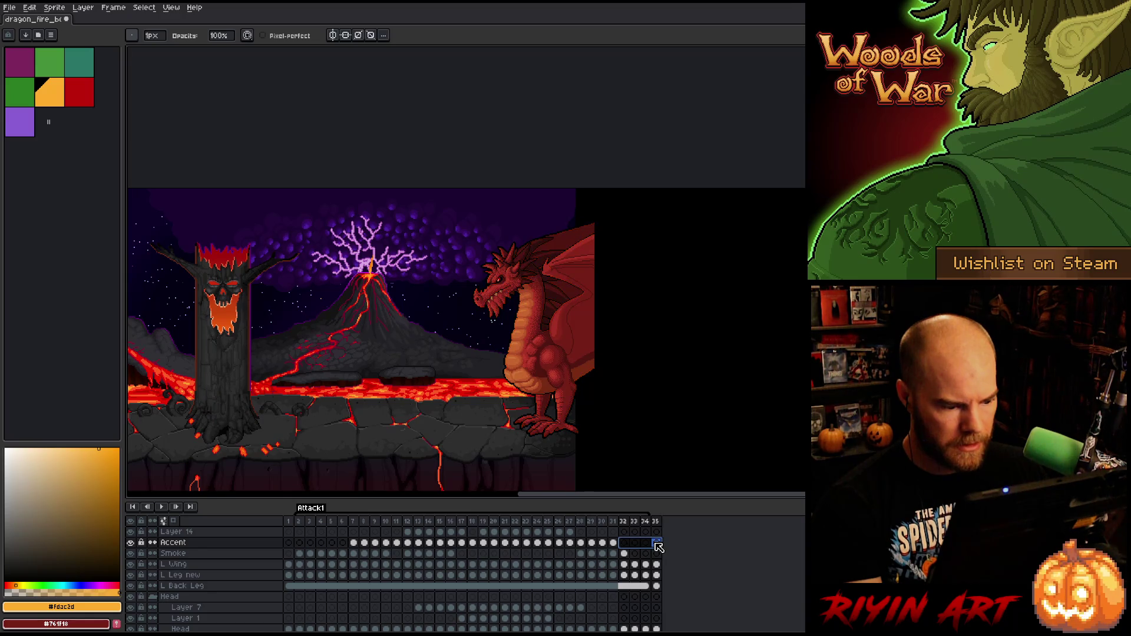
- Play the dragon animation, stop it, and land on frame 14's fire-breath pose
{"action": "left_click", "coordinate": [311, 522]}
{"action": "key", "text": "Return"}
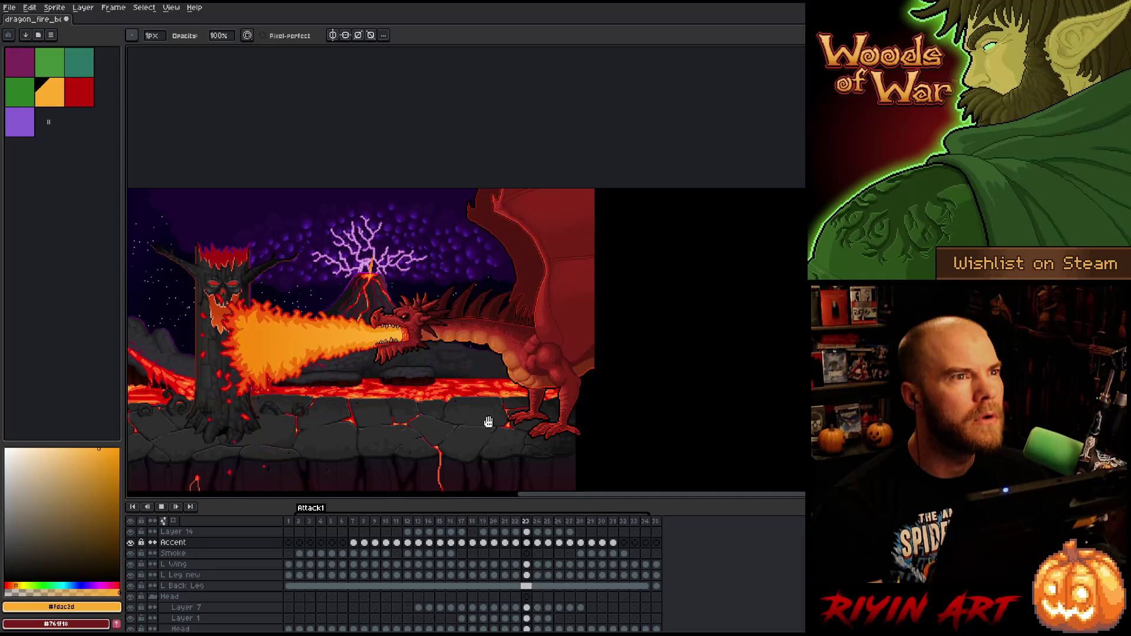
{"action": "scroll", "coordinate": [484, 404], "scroll_direction": "up", "scroll_amount": 2}
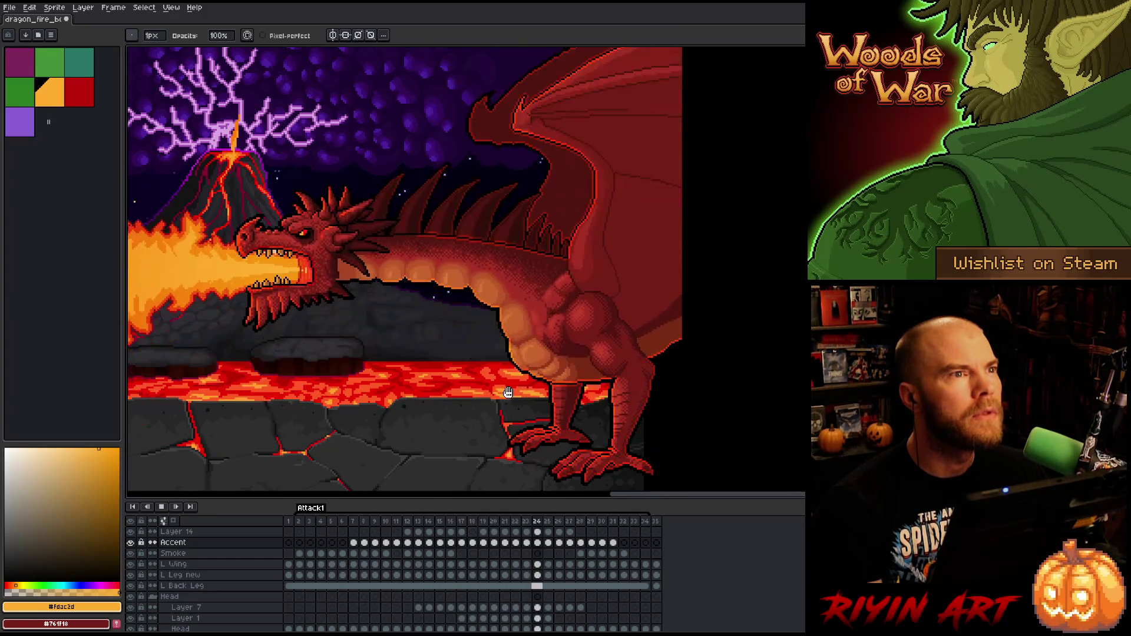
{"action": "key", "text": "Return"}
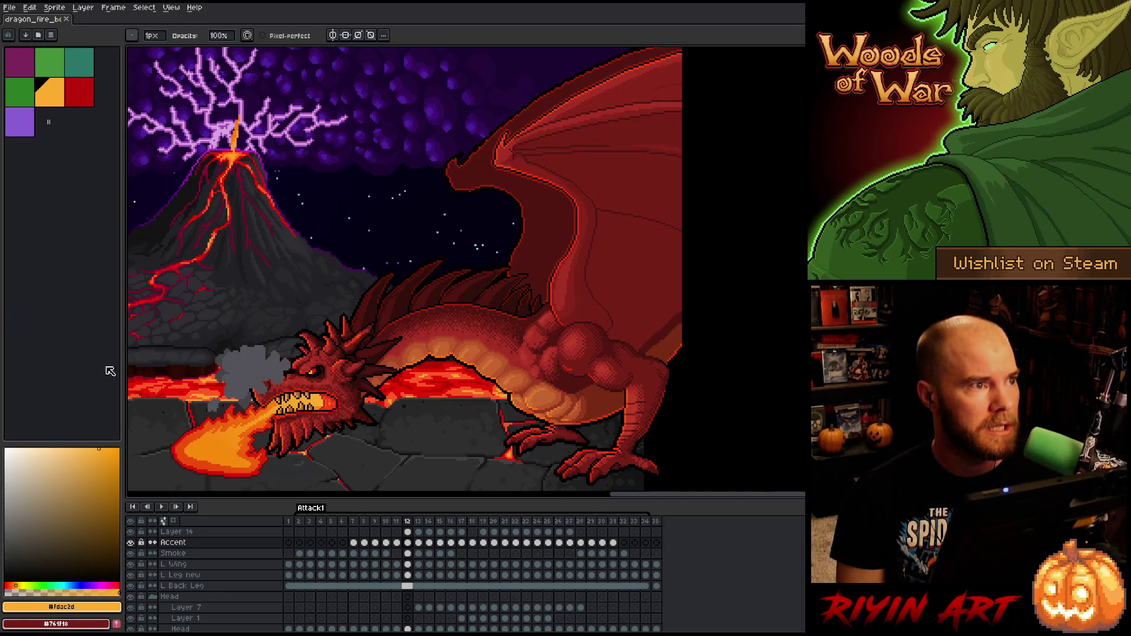
{"action": "scroll", "coordinate": [407, 271], "scroll_direction": "down", "scroll_amount": 2}
{"action": "scroll", "coordinate": [406, 271], "scroll_direction": "up", "scroll_amount": 1}
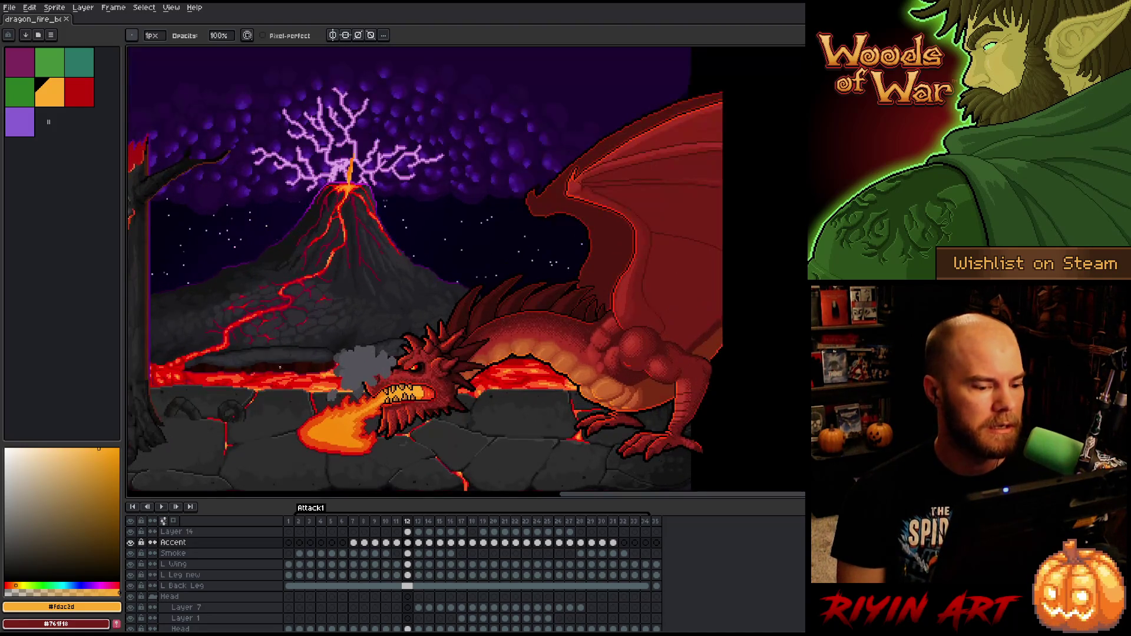
{"action": "left_click", "coordinate": [429, 523]}
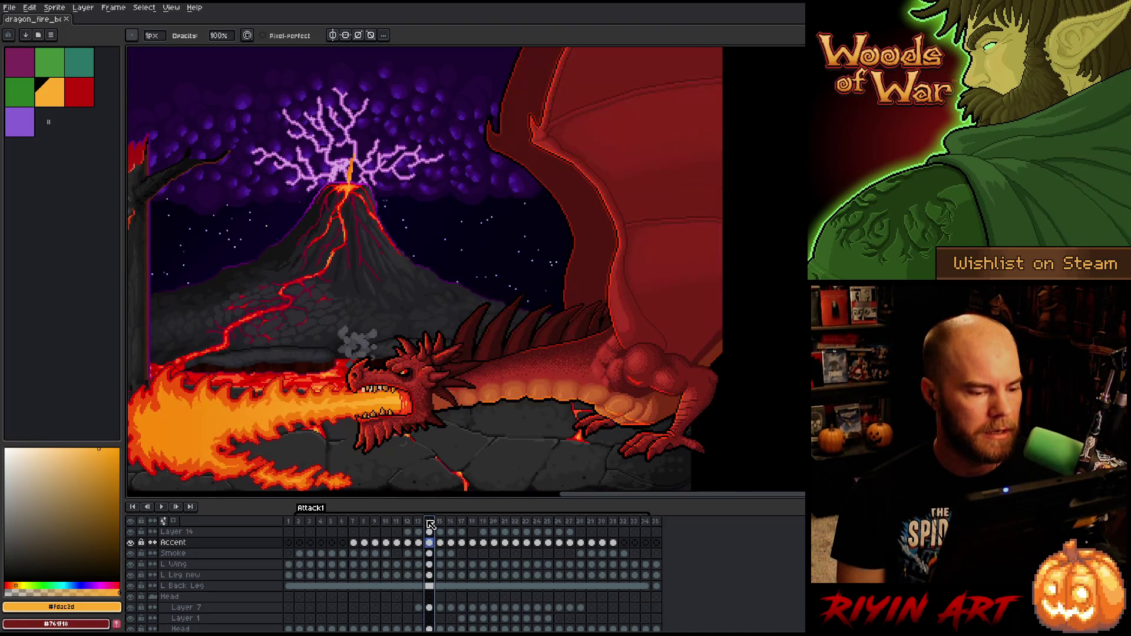
- Select Layer 14 in the timeline as the active layer on frame 14
{"action": "scroll", "coordinate": [377, 312], "scroll_direction": "down", "scroll_amount": 1}
{"action": "scroll", "coordinate": [301, 312], "scroll_direction": "up", "scroll_amount": 1}
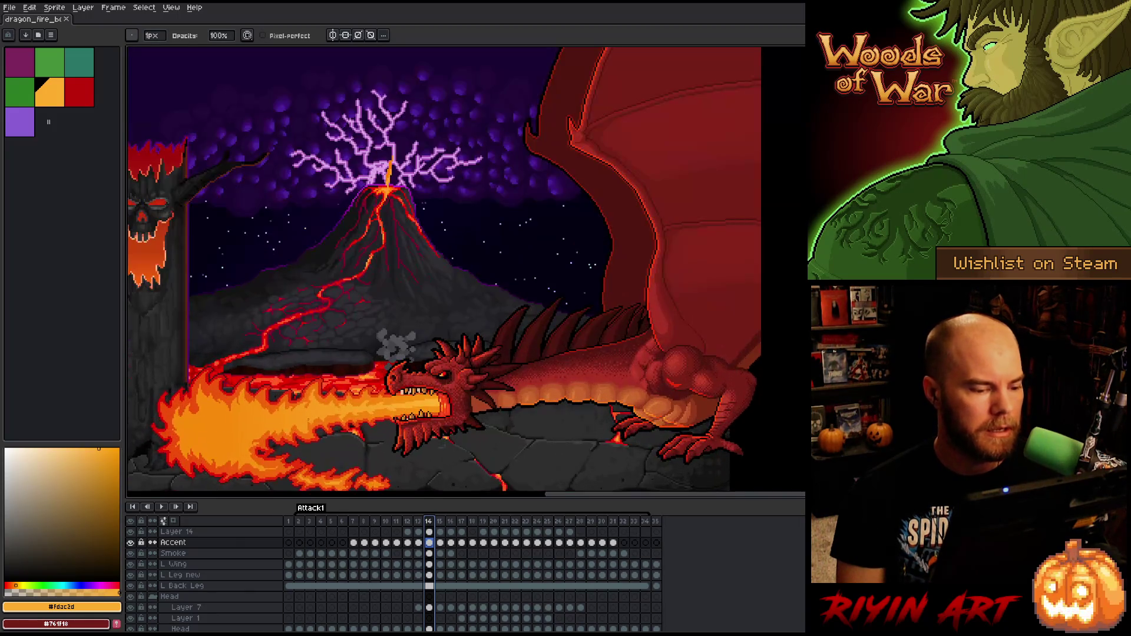
{"action": "scroll", "coordinate": [476, 323], "scroll_direction": "up", "scroll_amount": 3}
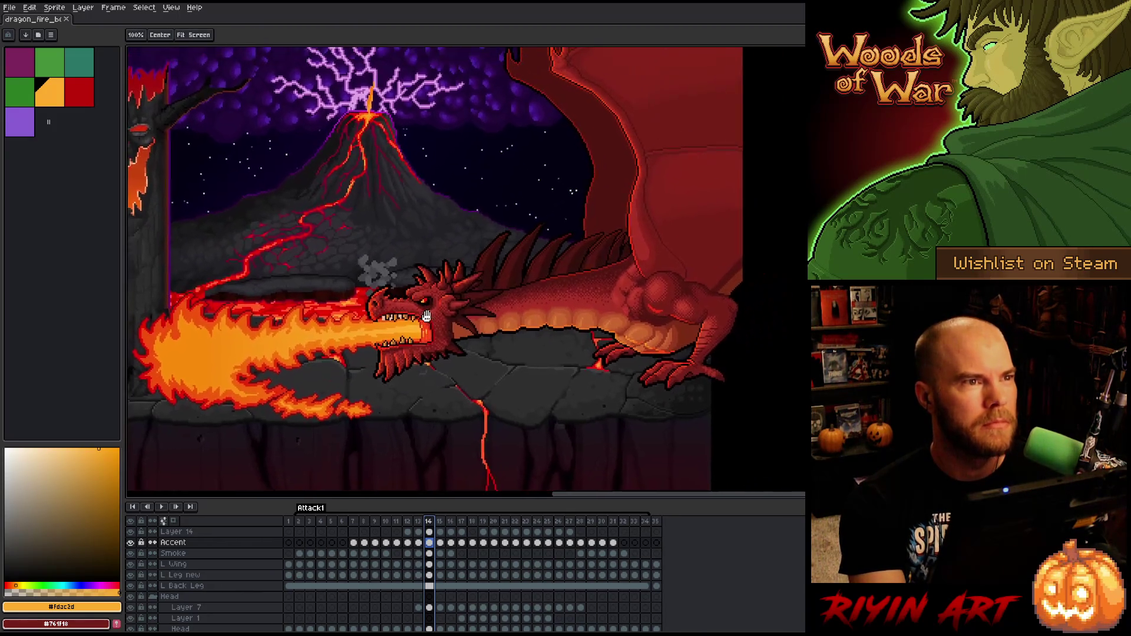
{"action": "scroll", "coordinate": [476, 323], "scroll_direction": "down", "scroll_amount": 2}
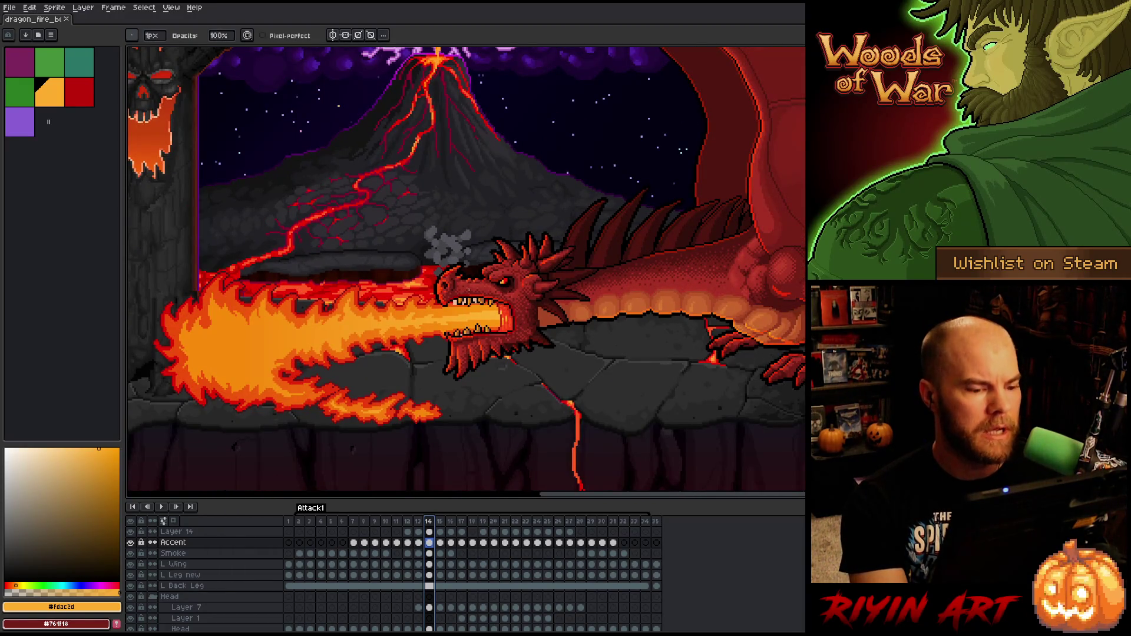
{"action": "scroll", "coordinate": [176, 553], "scroll_direction": "up", "scroll_amount": 2}
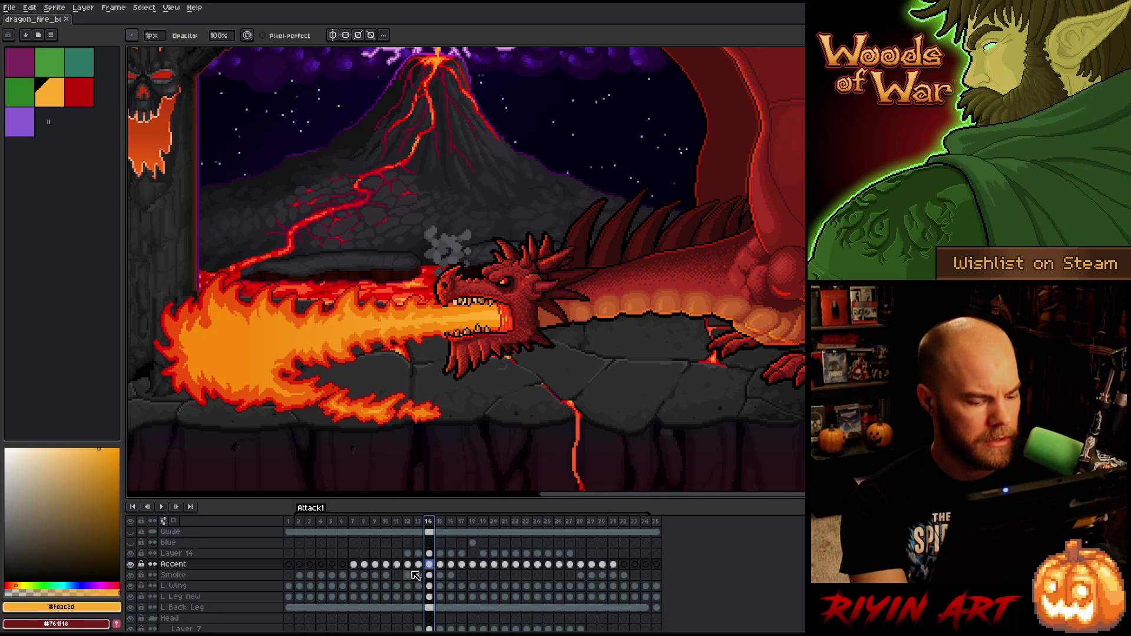
{"action": "left_click", "coordinate": [171, 554]}
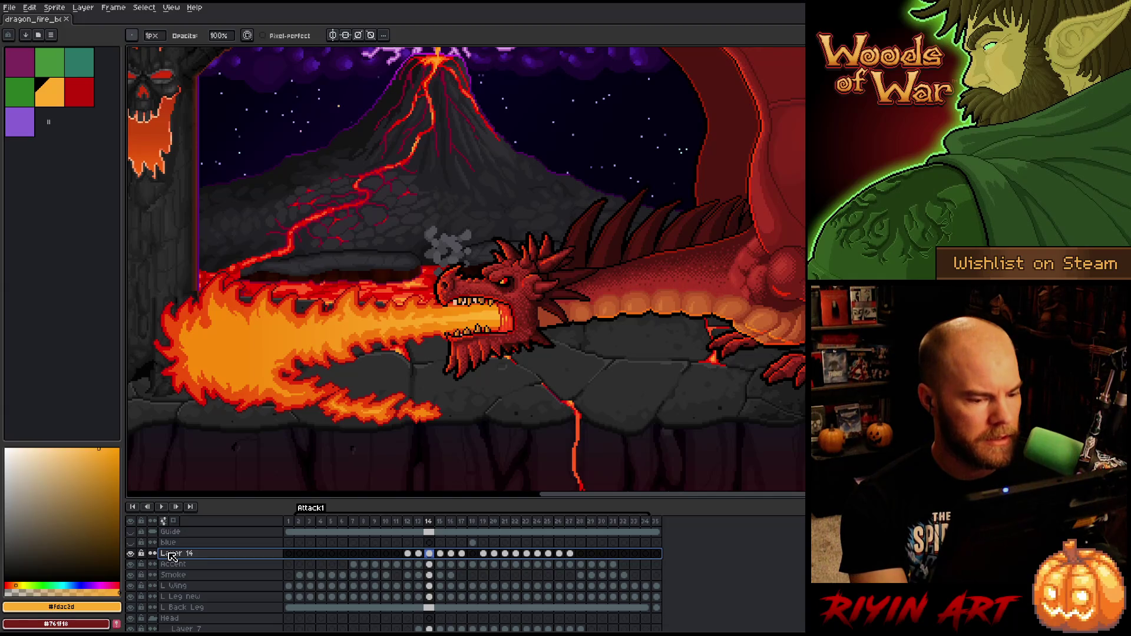
{"action": "scroll", "coordinate": [628, 340], "scroll_direction": "down", "scroll_amount": 1}
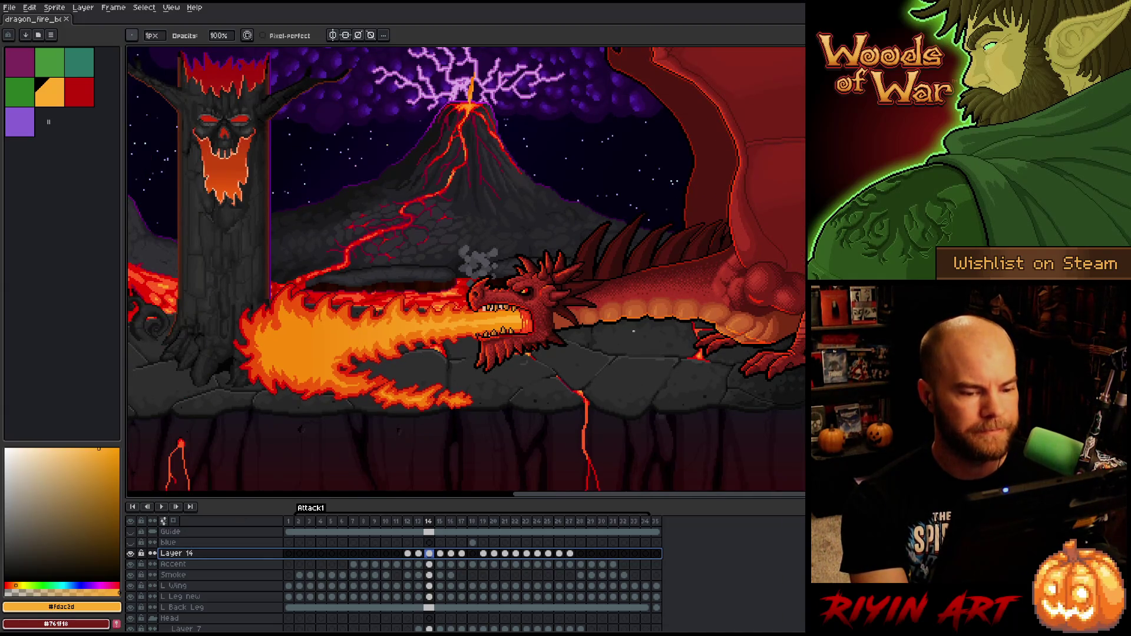
{"action": "scroll", "coordinate": [634, 331], "scroll_direction": "up", "scroll_amount": 1}
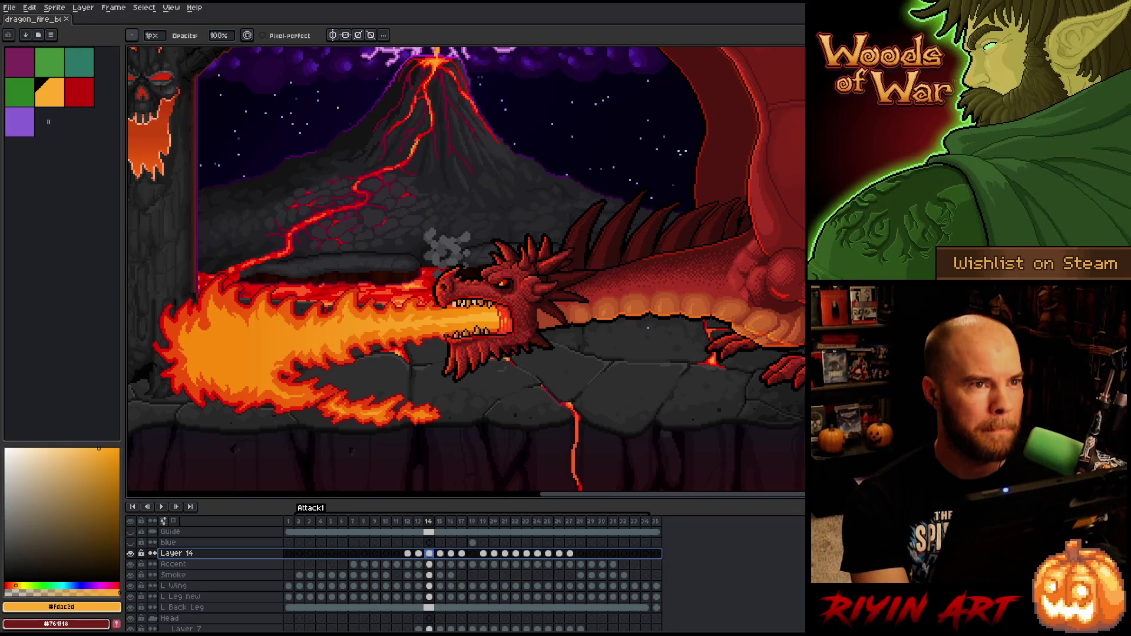
{"action": "scroll", "coordinate": [639, 333], "scroll_direction": "down", "scroll_amount": 2}
{"action": "scroll", "coordinate": [632, 340], "scroll_direction": "up", "scroll_amount": 1}
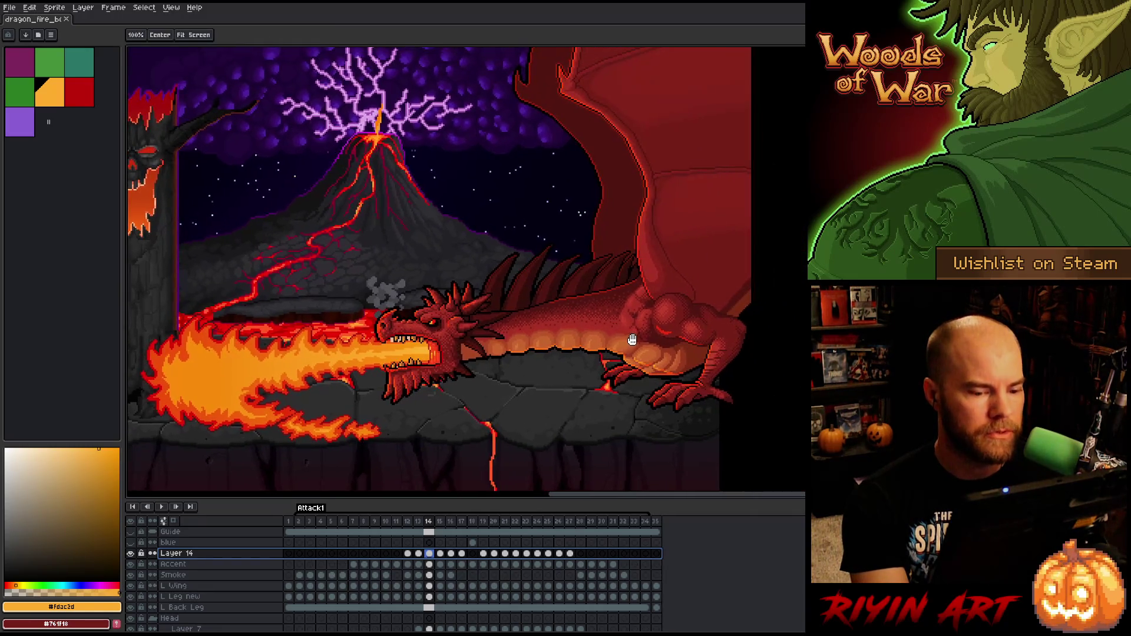
{"action": "right_click", "coordinate": [633, 340], "text": "ctrl"}
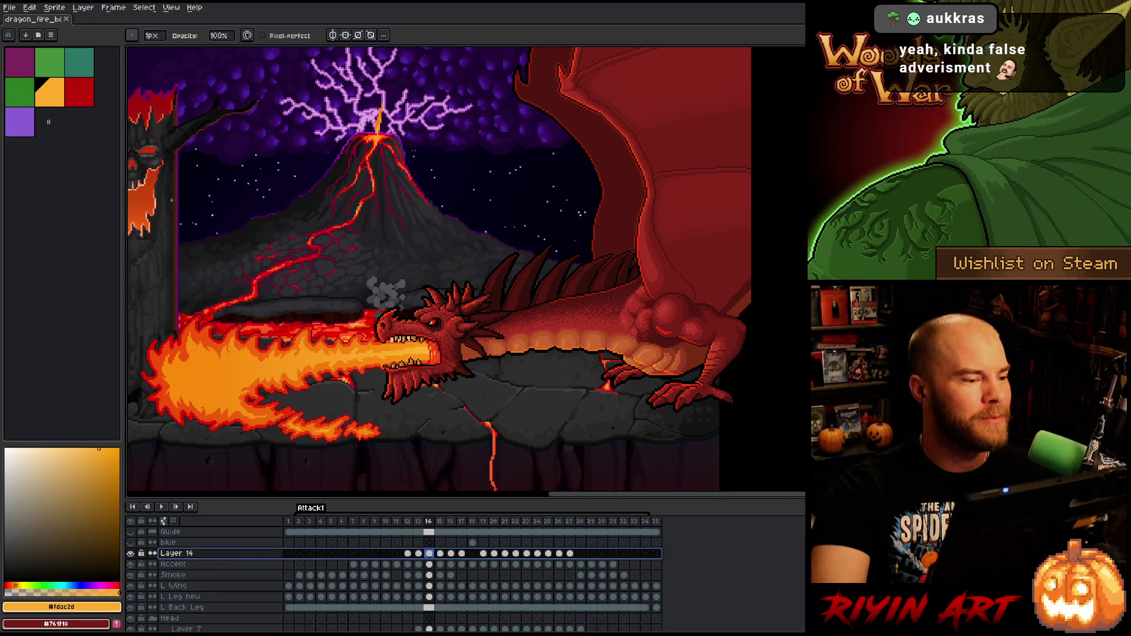
- Bring up the Open file dialog from the File menu, then cancel it
{"action": "left_click", "coordinate": [9, 7]}
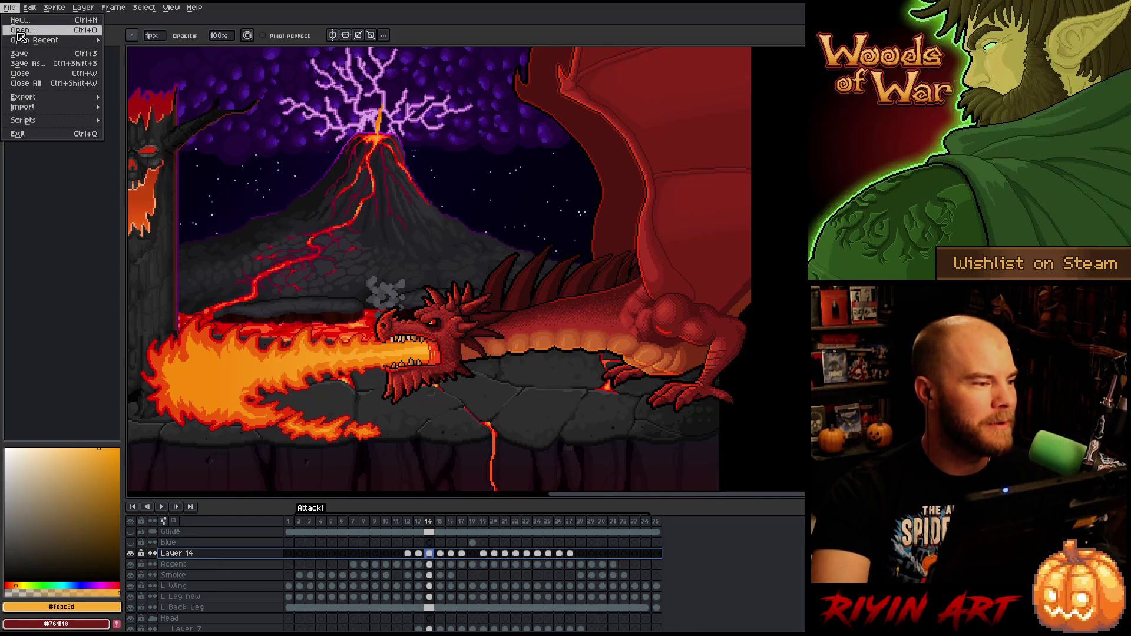
{"action": "left_click", "coordinate": [20, 30]}
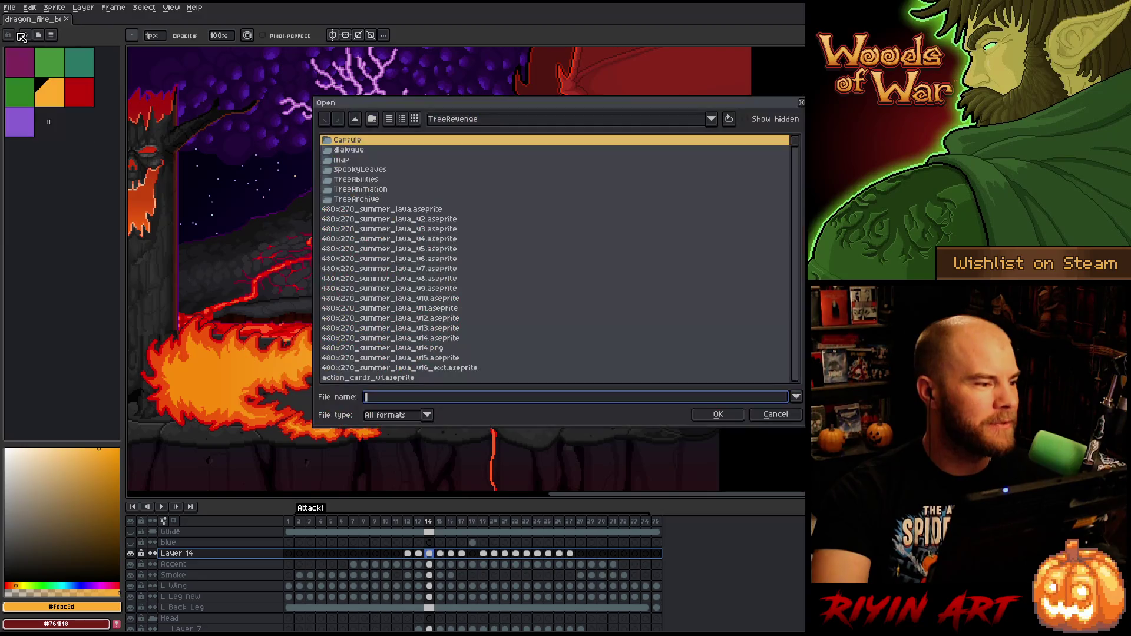
{"action": "left_click", "coordinate": [781, 416]}
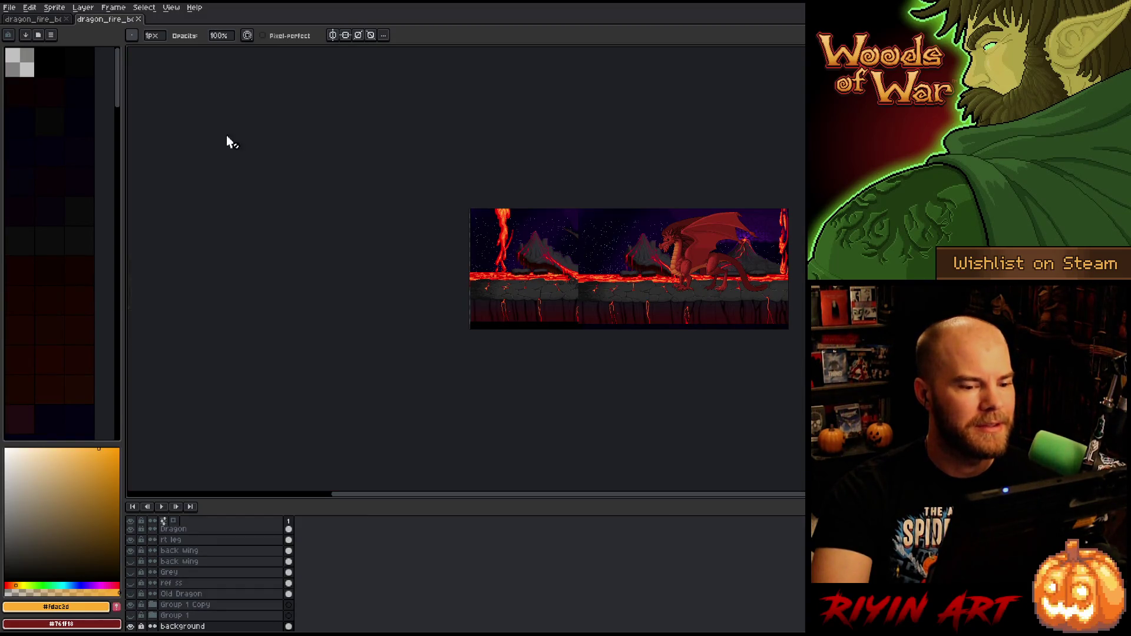
- Zoom in on the older dragon and pan sideways across the lava scene
{"action": "scroll", "coordinate": [725, 324], "scroll_direction": "up", "scroll_amount": 5}
{"action": "scroll", "coordinate": [724, 323], "scroll_direction": "down", "scroll_amount": 3}
{"action": "scroll", "coordinate": [725, 323], "scroll_direction": "up", "scroll_amount": 3}
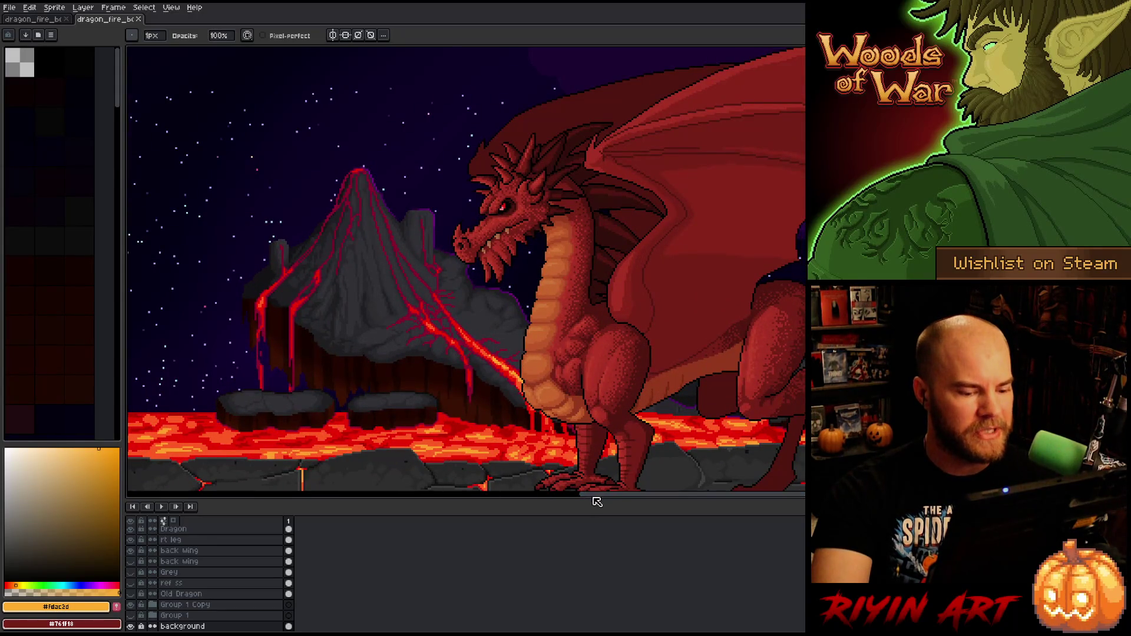
{"action": "left_click_drag", "start_coordinate": [626, 500], "coordinate": [687, 496]}
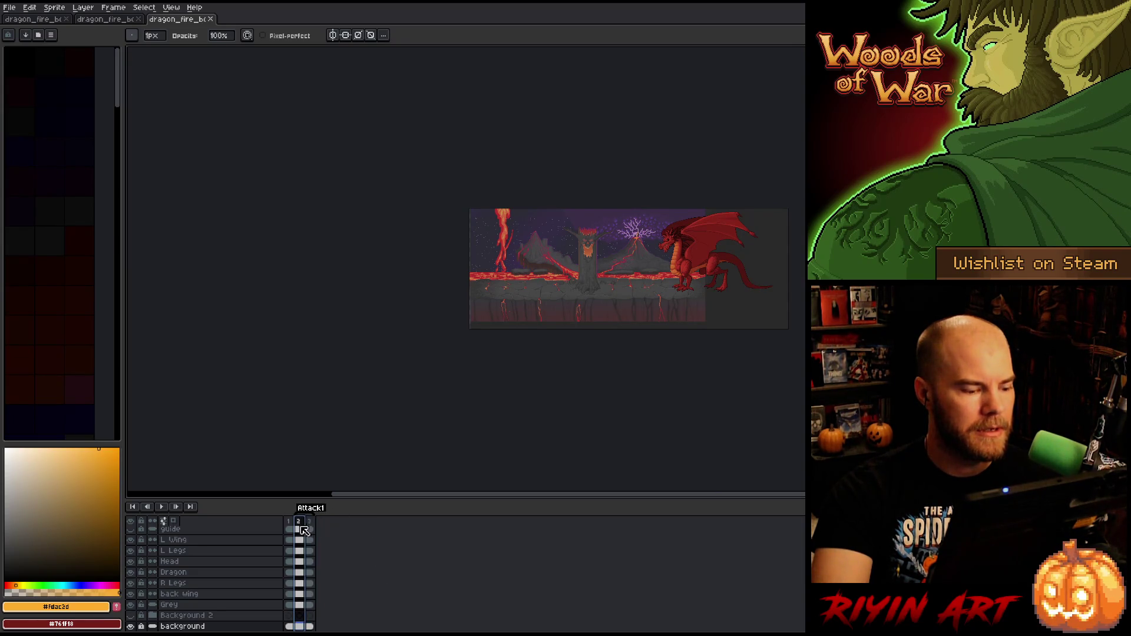
{"action": "left_click", "coordinate": [211, 20]}
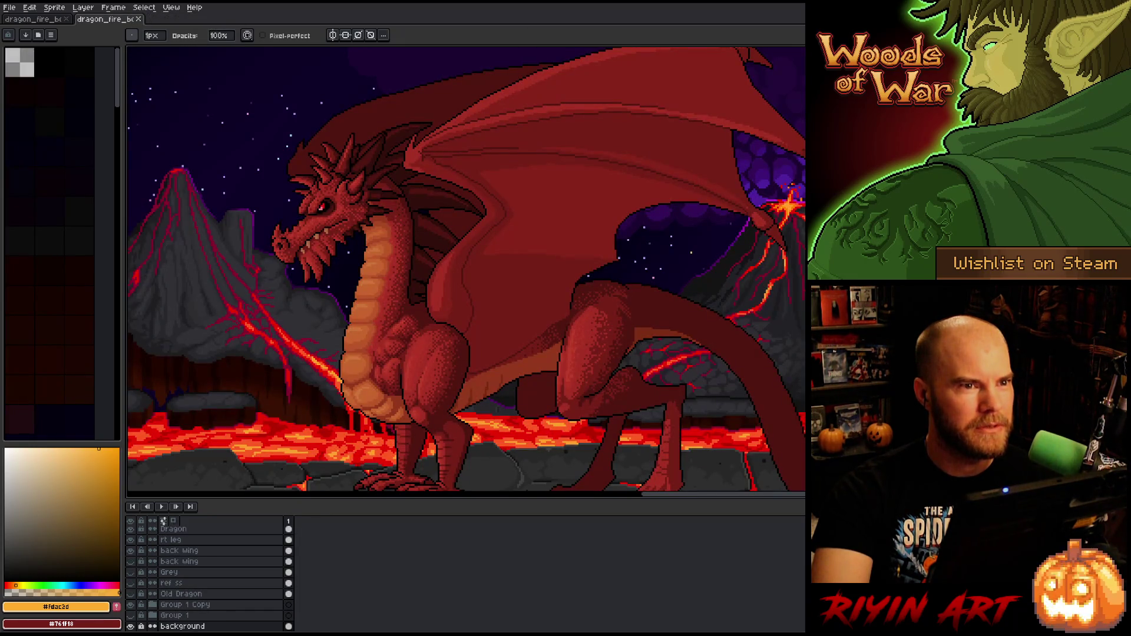
{"action": "key", "text": "ctrl+shift+t"}
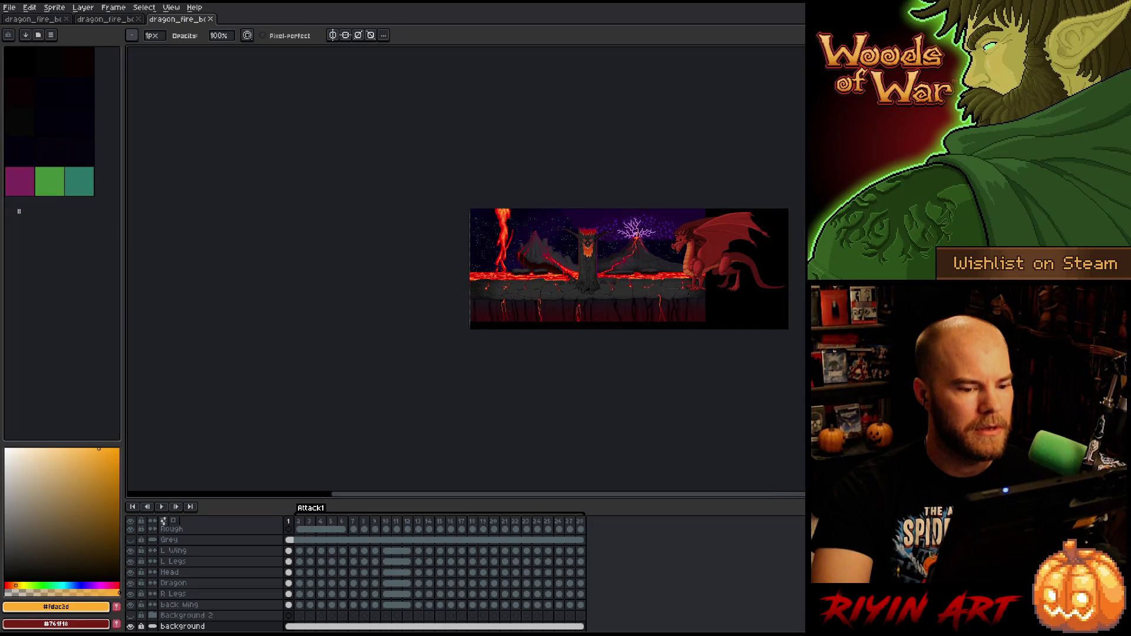
{"action": "mouse_move", "coordinate": [300, 525]}
{"action": "left_mouse_down"}
{"action": "mouse_move", "coordinate": [480, 525]}
{"action": "mouse_move", "coordinate": [321, 525]}
{"action": "left_mouse_up"}
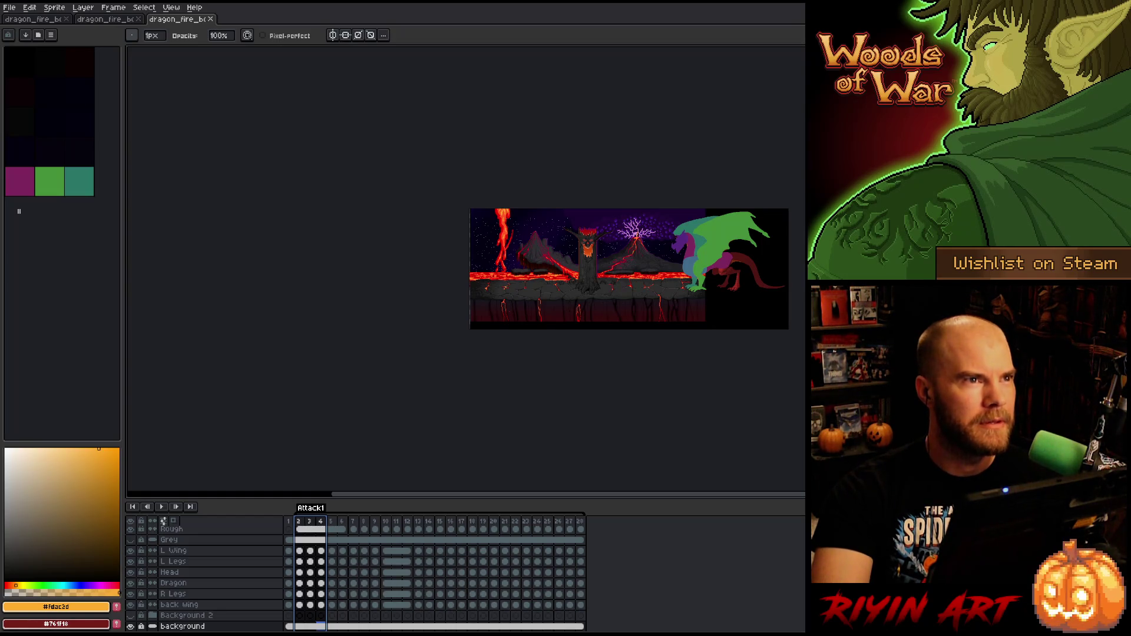
{"action": "scroll", "coordinate": [786, 259], "scroll_direction": "up", "scroll_amount": 3}
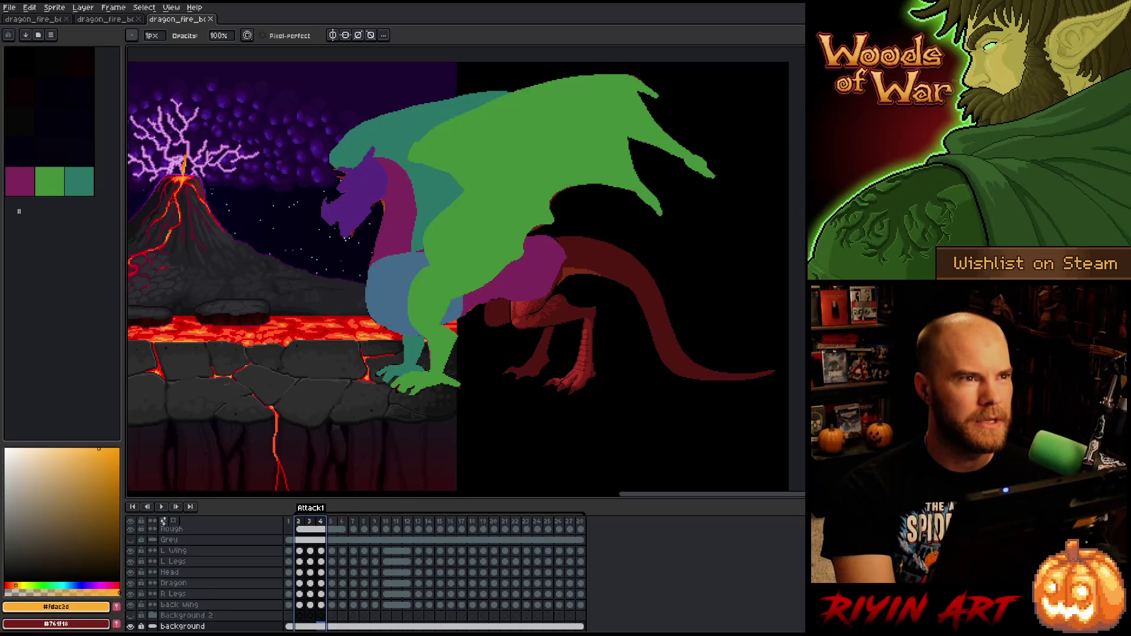
{"action": "key", "text": "Return"}
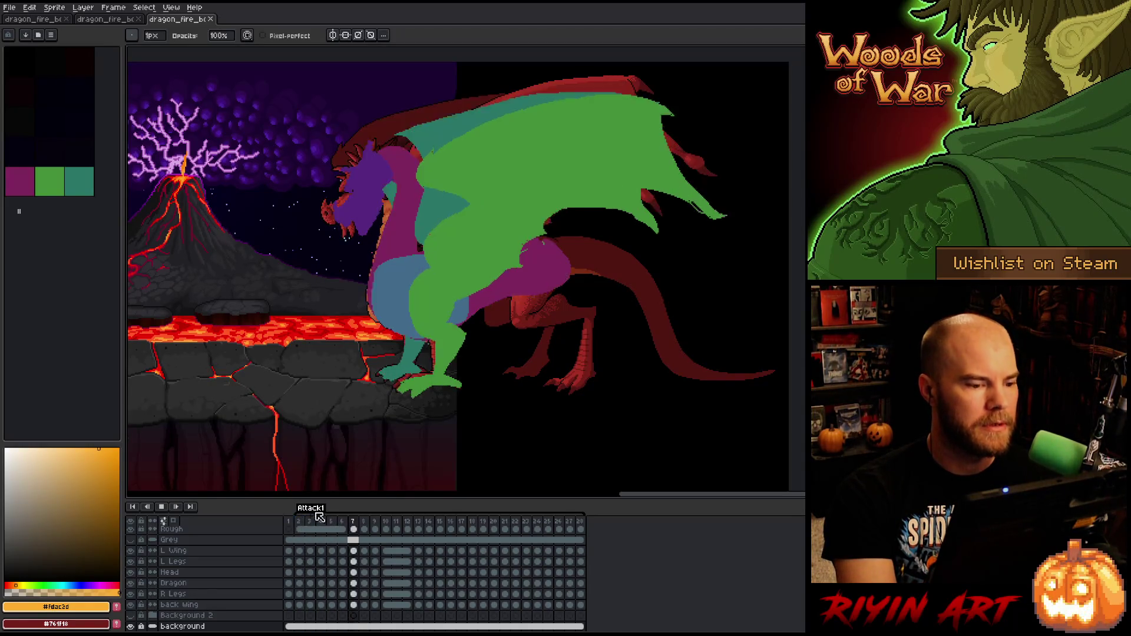
{"action": "scroll", "coordinate": [313, 283], "scroll_direction": "up", "scroll_amount": 1}
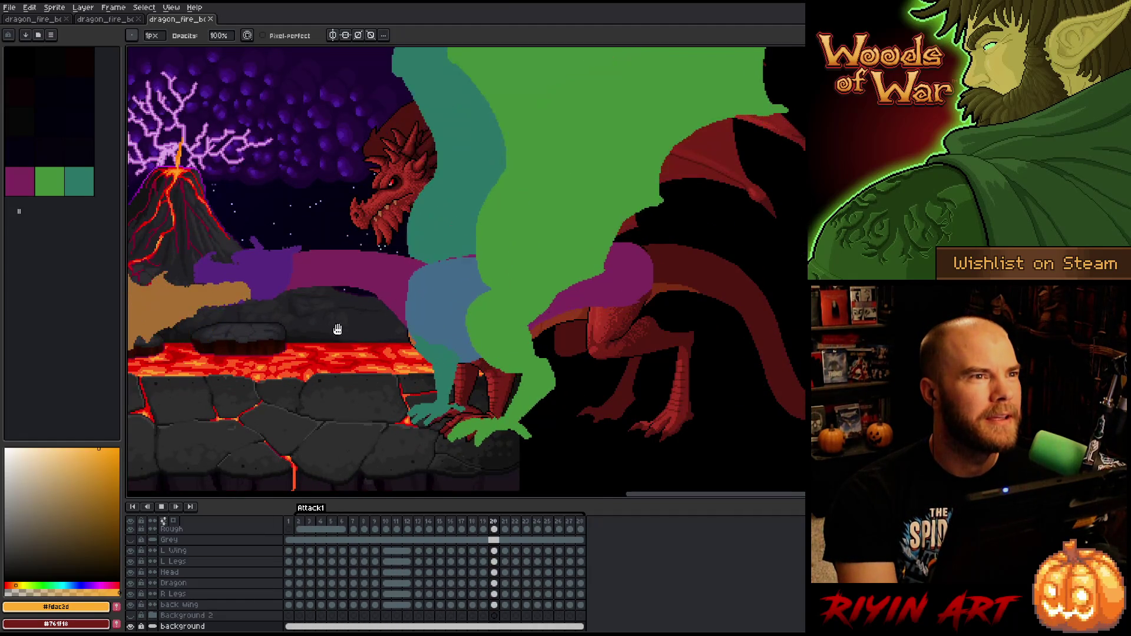
{"action": "scroll", "coordinate": [284, 342], "scroll_direction": "up", "scroll_amount": 1}
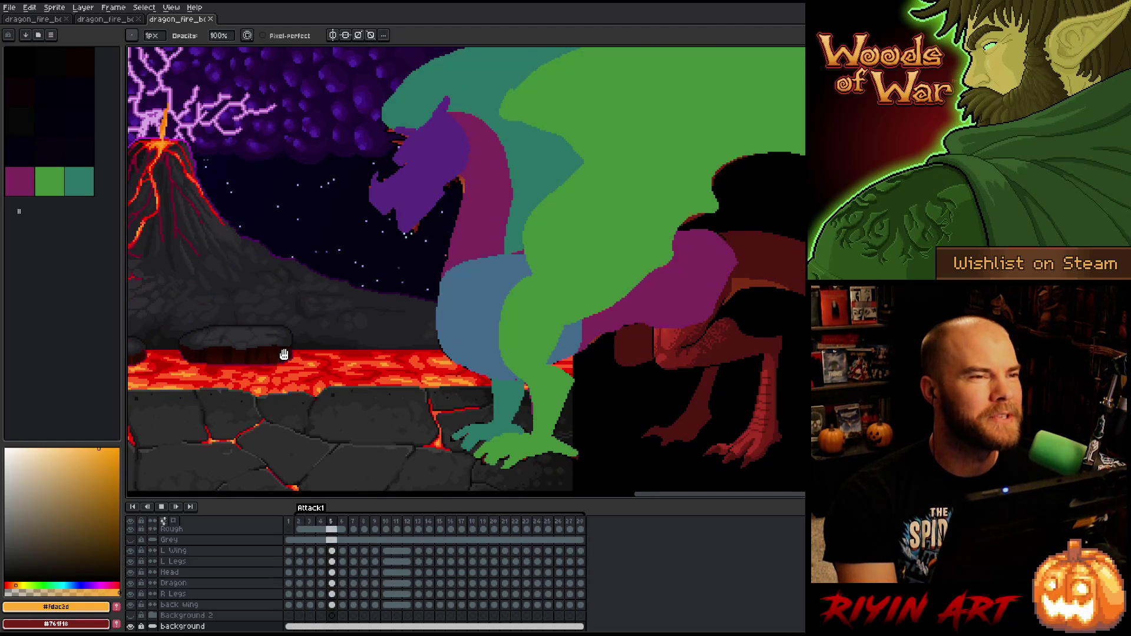
{"action": "scroll", "coordinate": [254, 308], "scroll_direction": "down", "scroll_amount": 1}
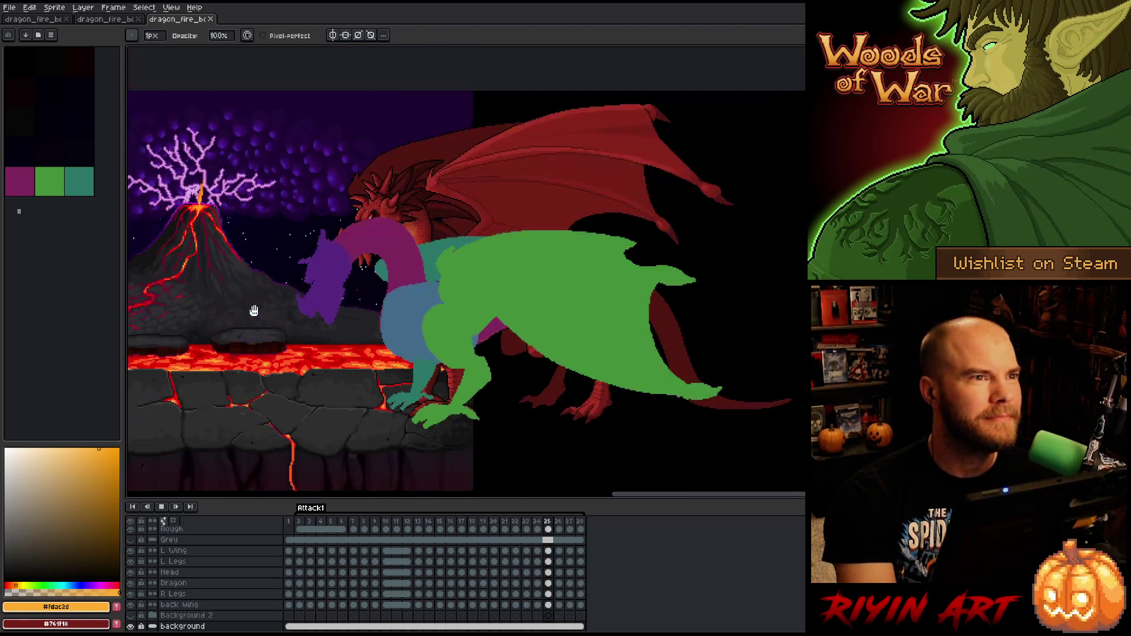
{"action": "scroll", "coordinate": [285, 303], "scroll_direction": "up", "scroll_amount": 2}
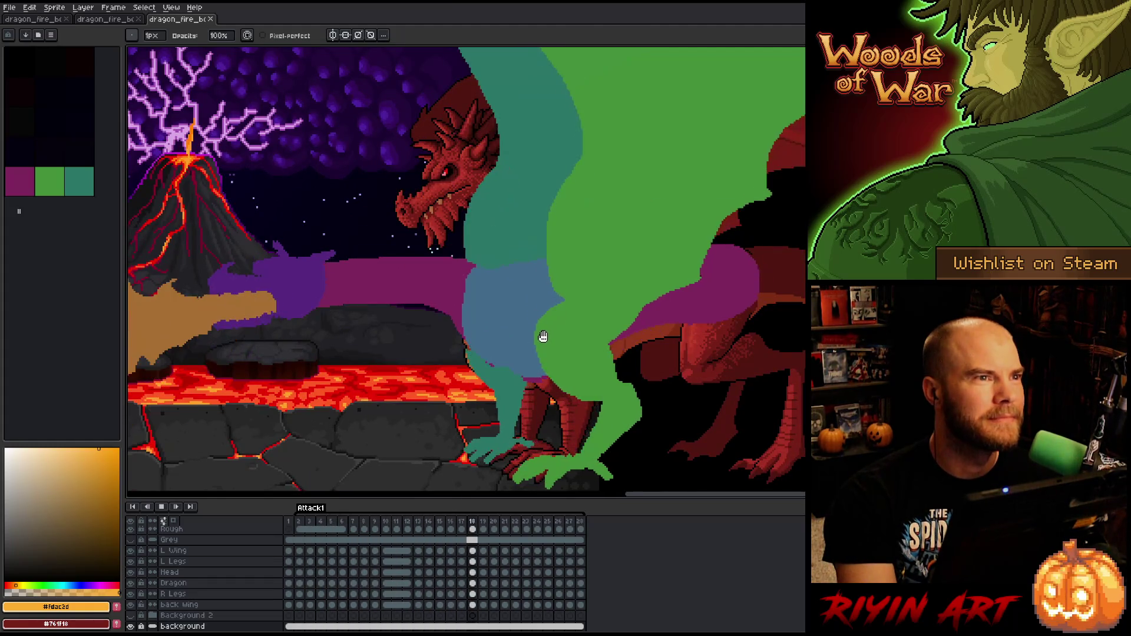
{"action": "scroll", "coordinate": [532, 336], "scroll_direction": "down", "scroll_amount": 2}
{"action": "scroll", "coordinate": [312, 318], "scroll_direction": "up", "scroll_amount": 1}
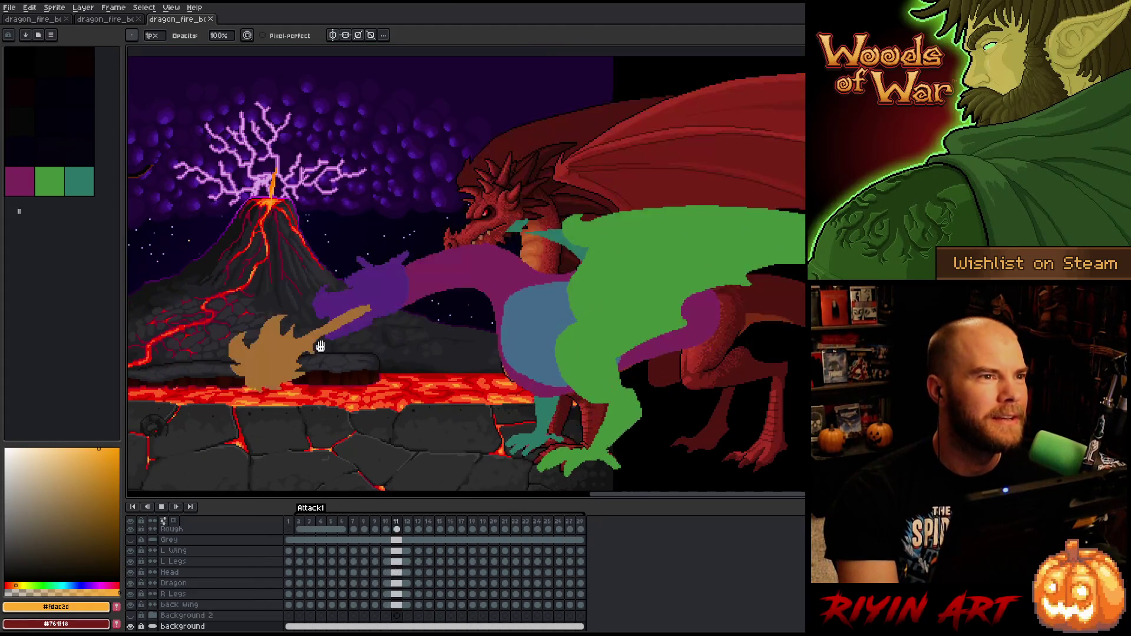
{"action": "left_click_drag", "start_coordinate": [626, 498], "coordinate": [595, 499]}
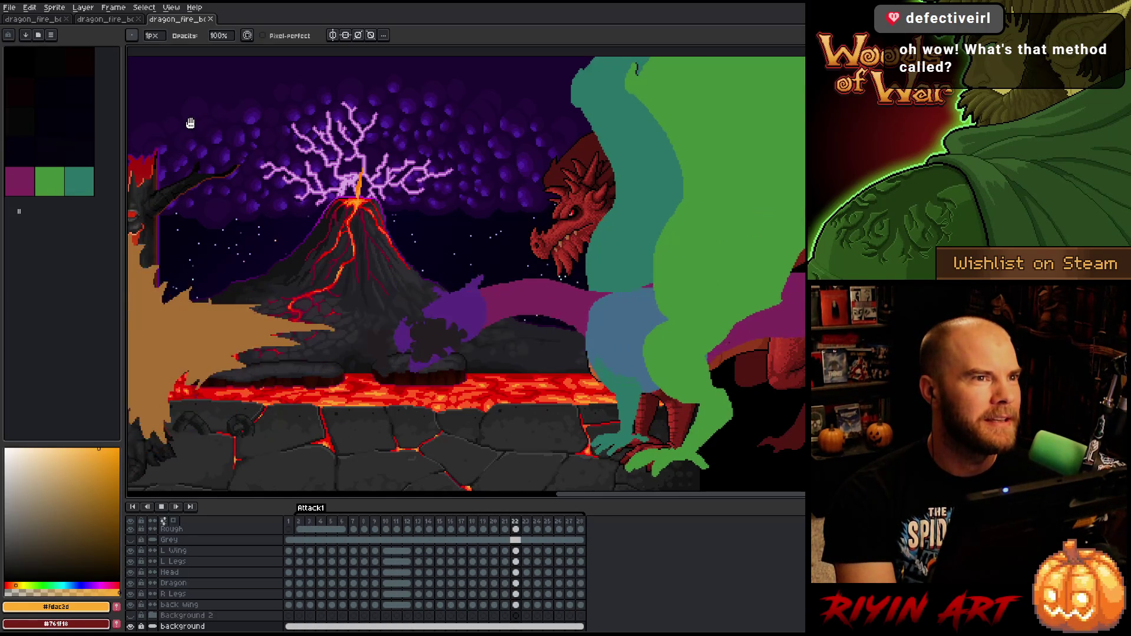
- Close the older static dragon tab and play the finished dragon's Attack1 animation
{"action": "left_click", "coordinate": [106, 19]}
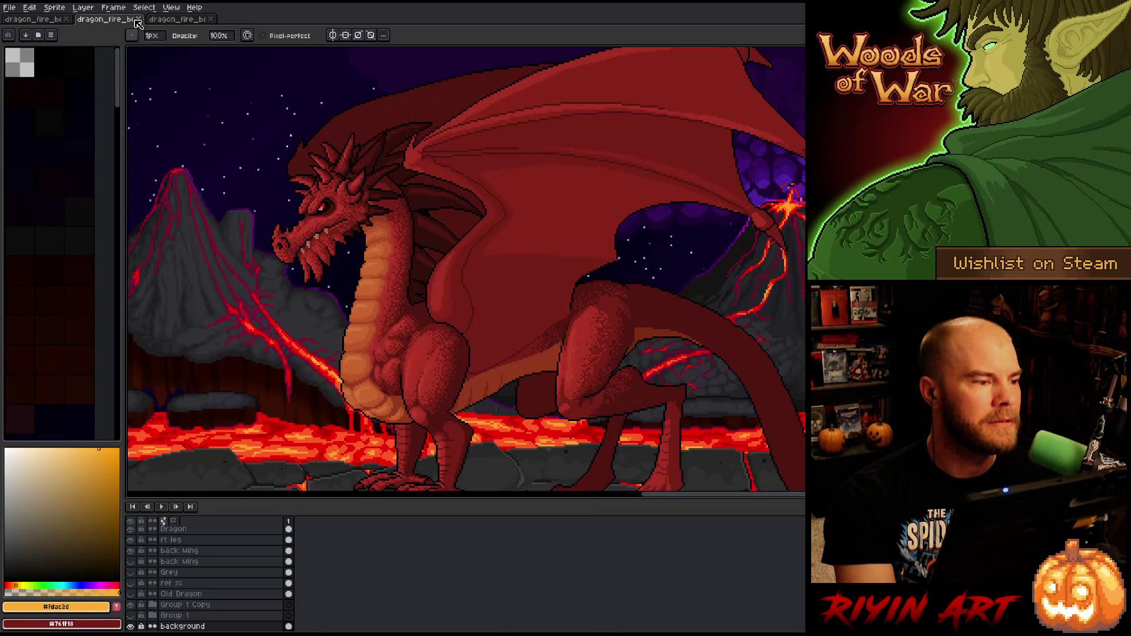
{"action": "left_click", "coordinate": [140, 20]}
{"action": "left_click", "coordinate": [55, 20]}
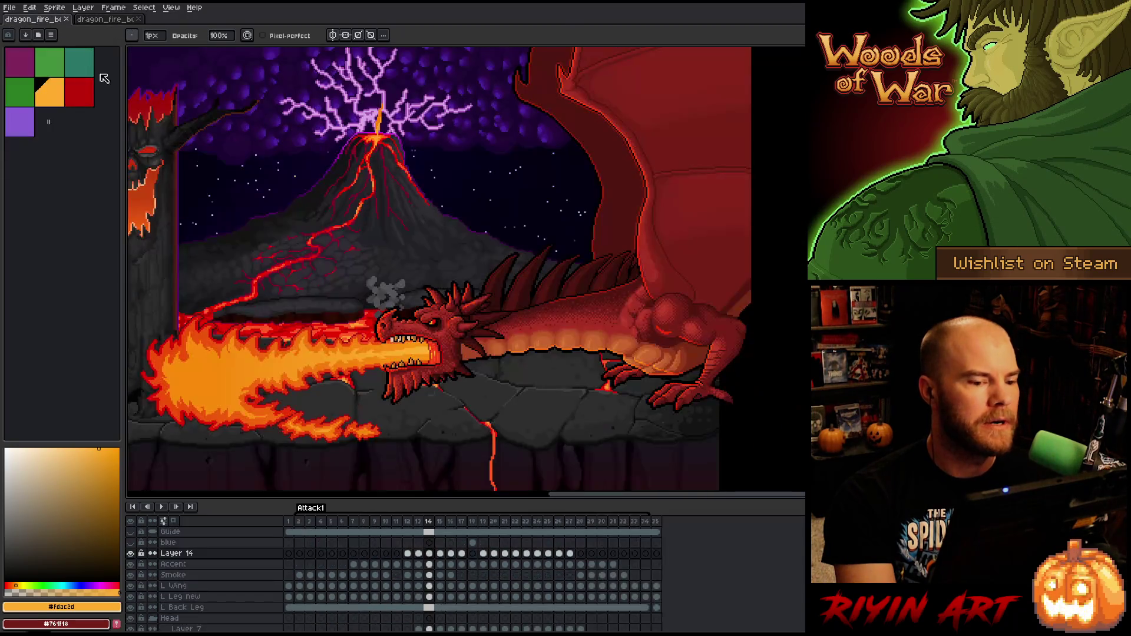
{"action": "key", "text": "Return"}
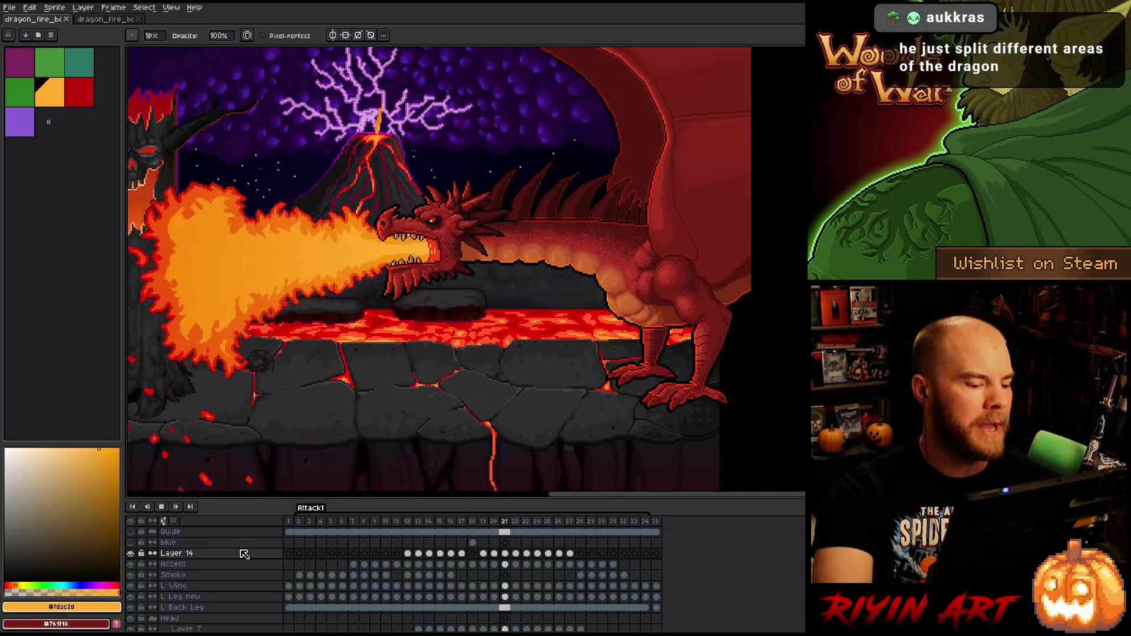
- Stop playback, view the colour-blocked rough file, then return to the finished dragon
{"action": "left_click", "coordinate": [163, 507]}
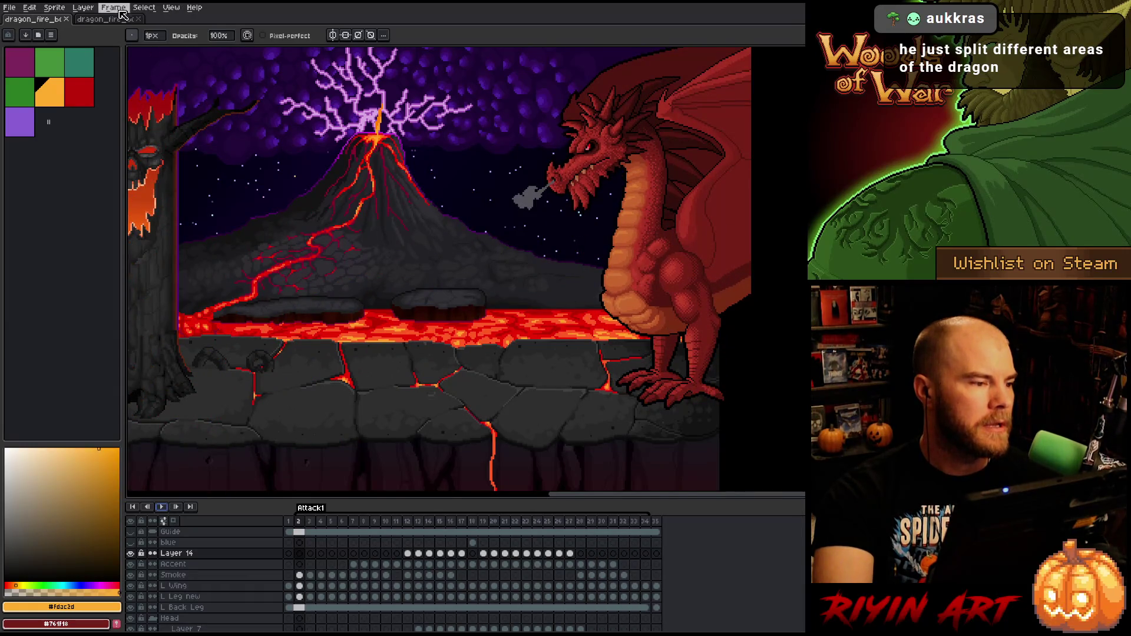
{"action": "left_click", "coordinate": [118, 20]}
{"action": "scroll", "coordinate": [594, 265], "scroll_direction": "down", "scroll_amount": 1}
{"action": "scroll", "coordinate": [522, 406], "scroll_direction": "up", "scroll_amount": 2}
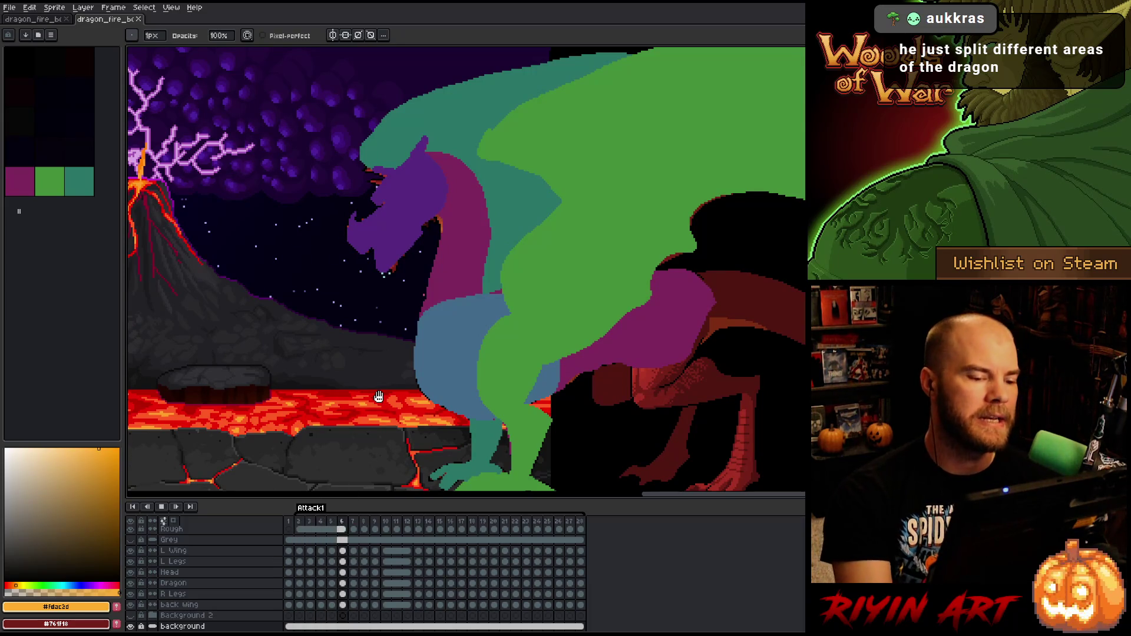
{"action": "scroll", "coordinate": [383, 400], "scroll_direction": "down", "scroll_amount": 2}
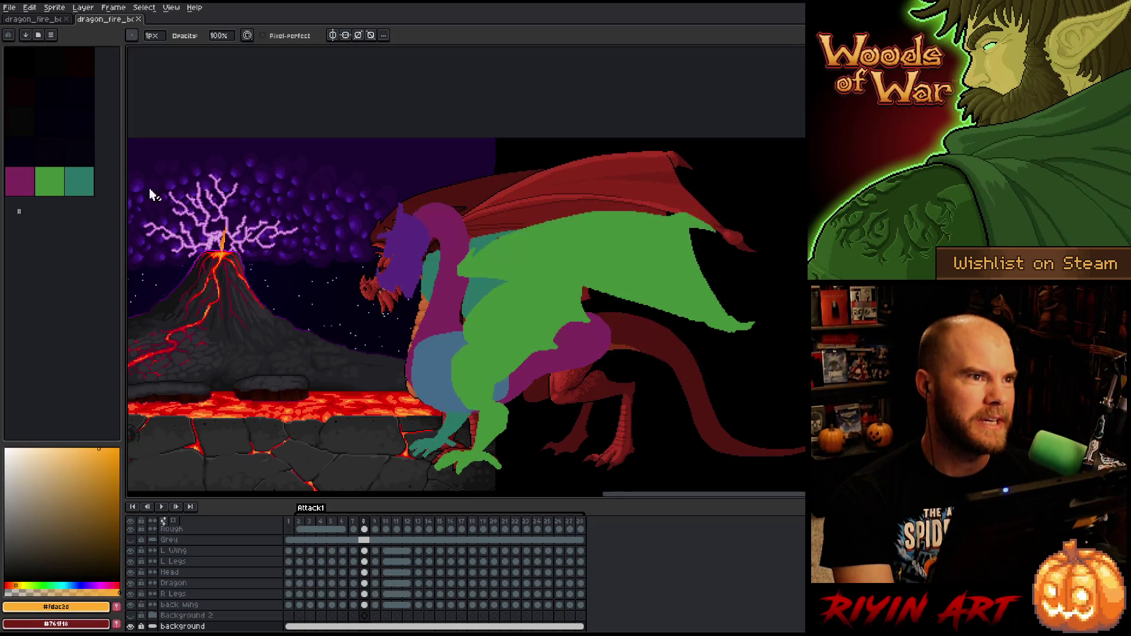
{"action": "left_click", "coordinate": [47, 21]}
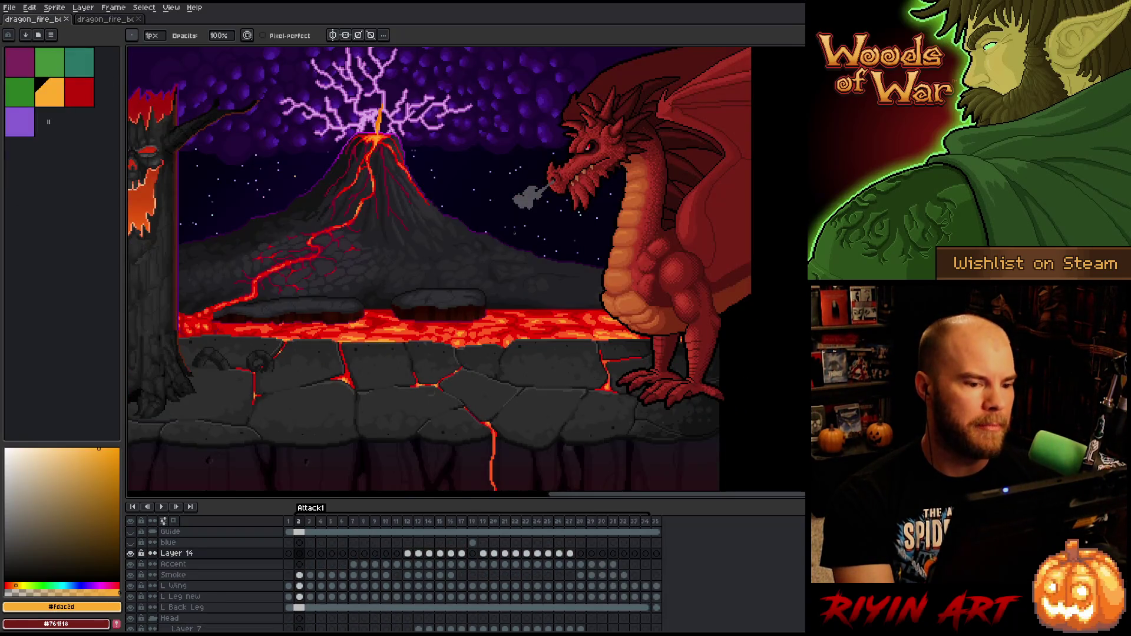
- Zoom in and step through the frames to frame 10 with the head lowered
{"action": "scroll", "coordinate": [661, 252], "scroll_direction": "up", "scroll_amount": 2}
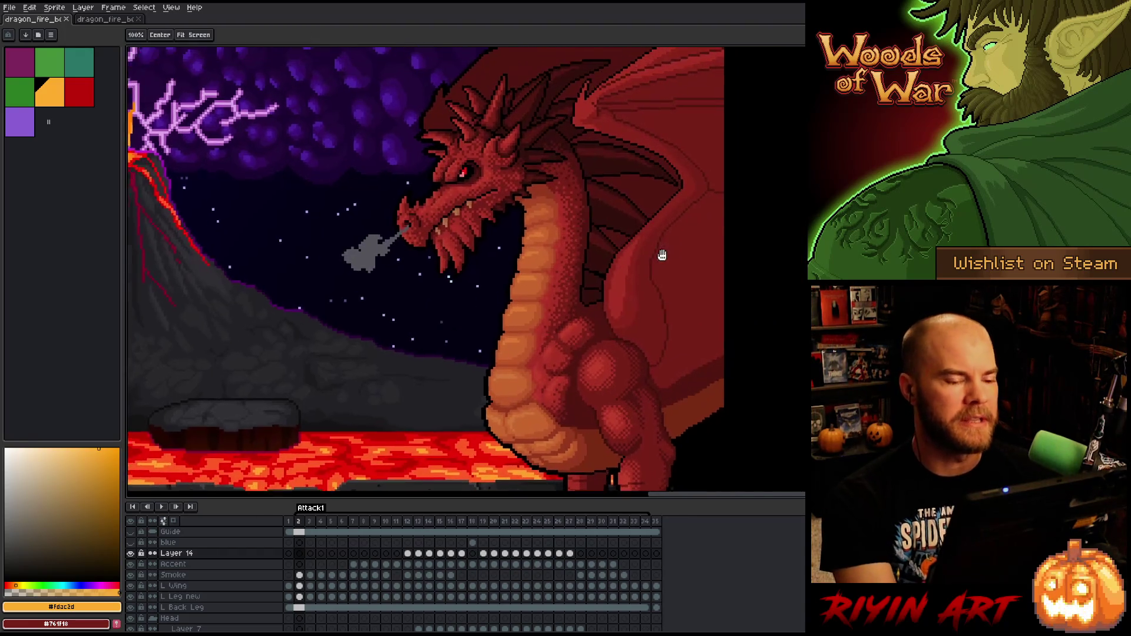
{"action": "key", "text": "Return"}
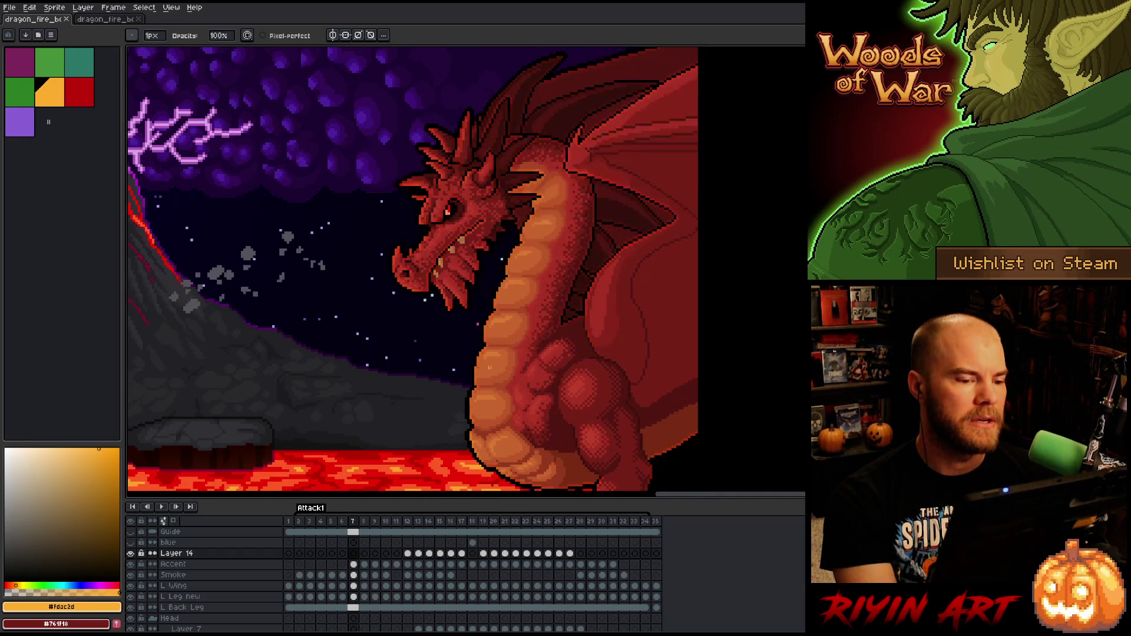
{"action": "scroll", "coordinate": [518, 305], "scroll_direction": "up", "scroll_amount": 1}
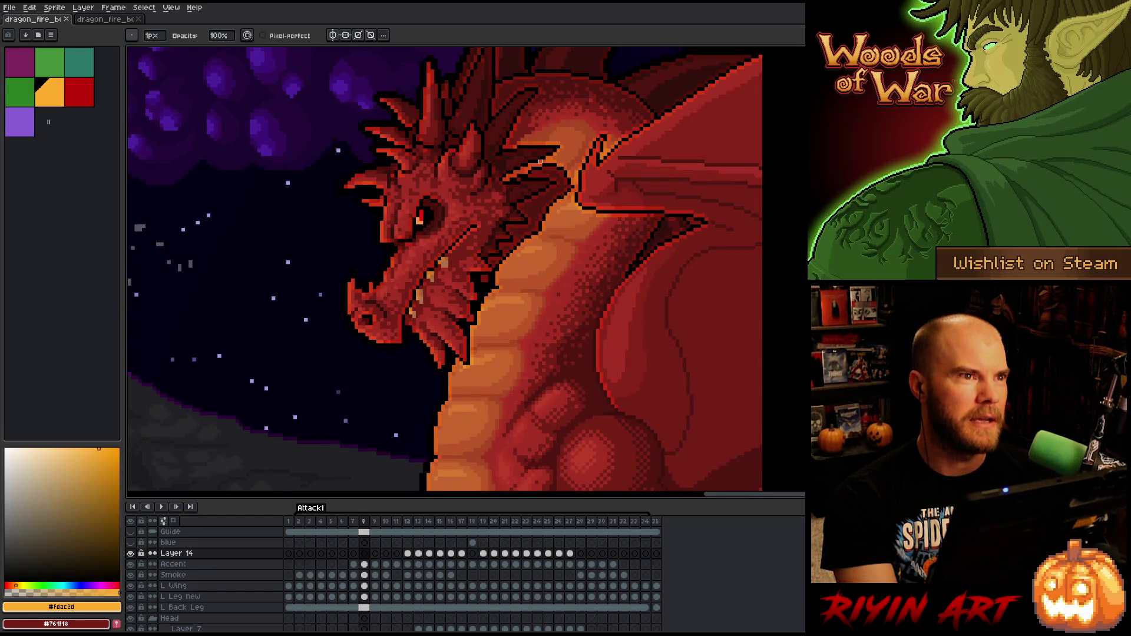
{"action": "key", "text": "Right"}
{"action": "key", "text": "Right"}
{"action": "key", "text": "Left"}
{"action": "key", "text": "Left"}
{"action": "key", "text": "Right"}
{"action": "key", "text": "Right"}
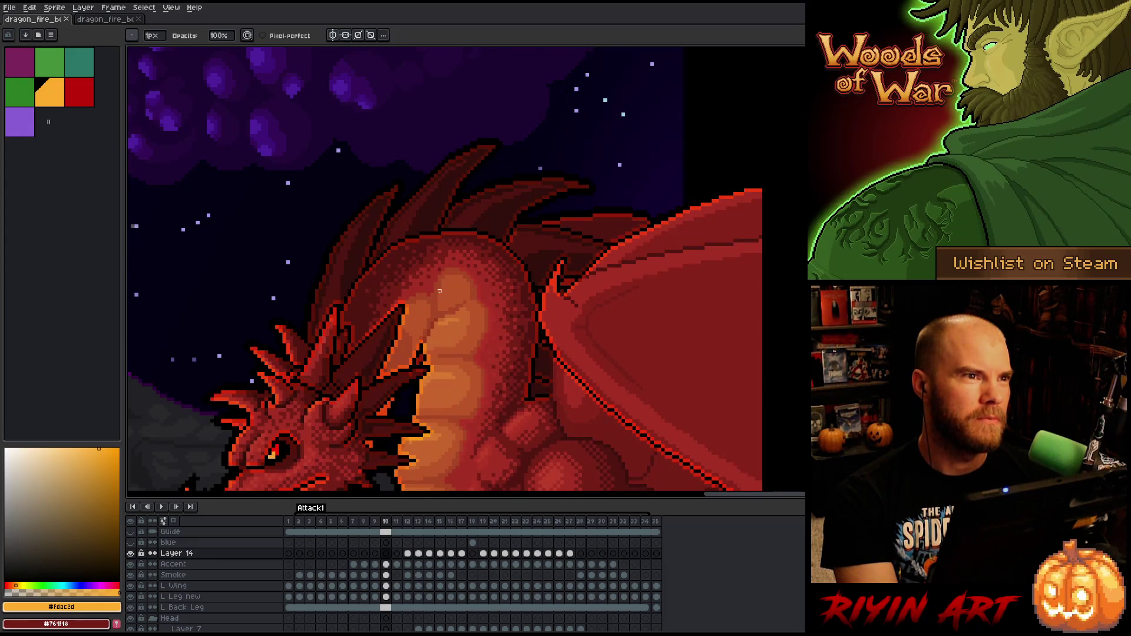
{"action": "scroll", "coordinate": [475, 269], "scroll_direction": "down", "scroll_amount": 2}
{"action": "scroll", "coordinate": [451, 322], "scroll_direction": "up", "scroll_amount": 2}
- Step through frames 11, 12, back to 9, then to fire-breathing frame 13, and replay
{"action": "key", "text": "Left"}
{"action": "key", "text": "Right"}
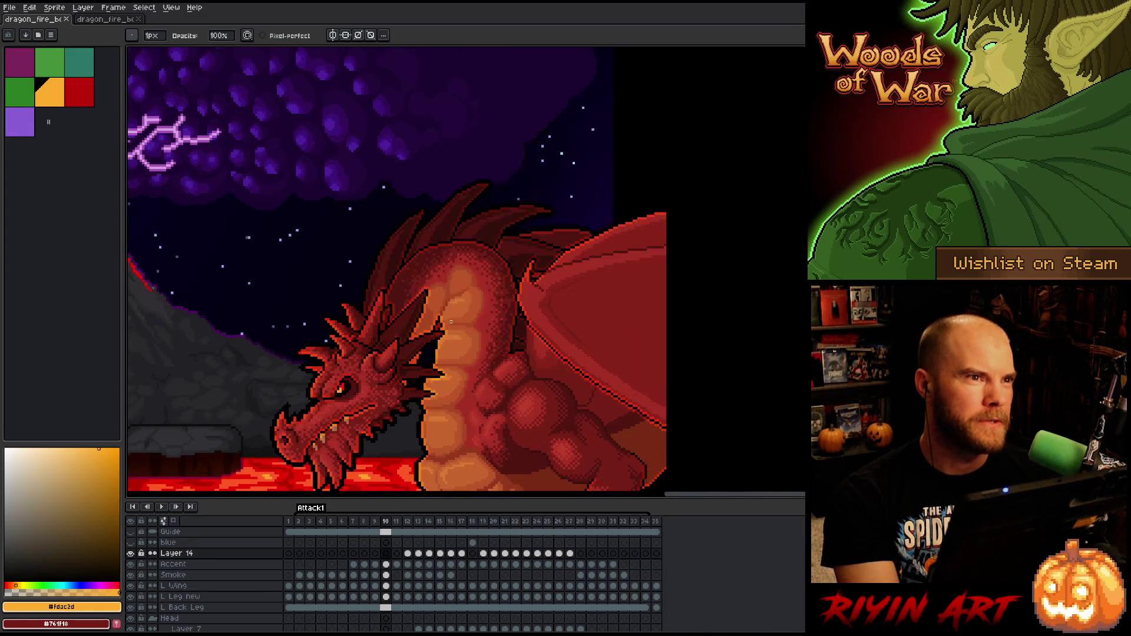
{"action": "key", "text": "Right"}
{"action": "key", "text": "Right"}
{"action": "scroll", "coordinate": [395, 381], "scroll_direction": "down", "scroll_amount": 1}
{"action": "key", "text": "Left"}
{"action": "key", "text": "Right"}
{"action": "key", "text": "Right"}
{"action": "key", "text": "Left"}
{"action": "key", "text": "Left"}
{"action": "key", "text": "Left"}
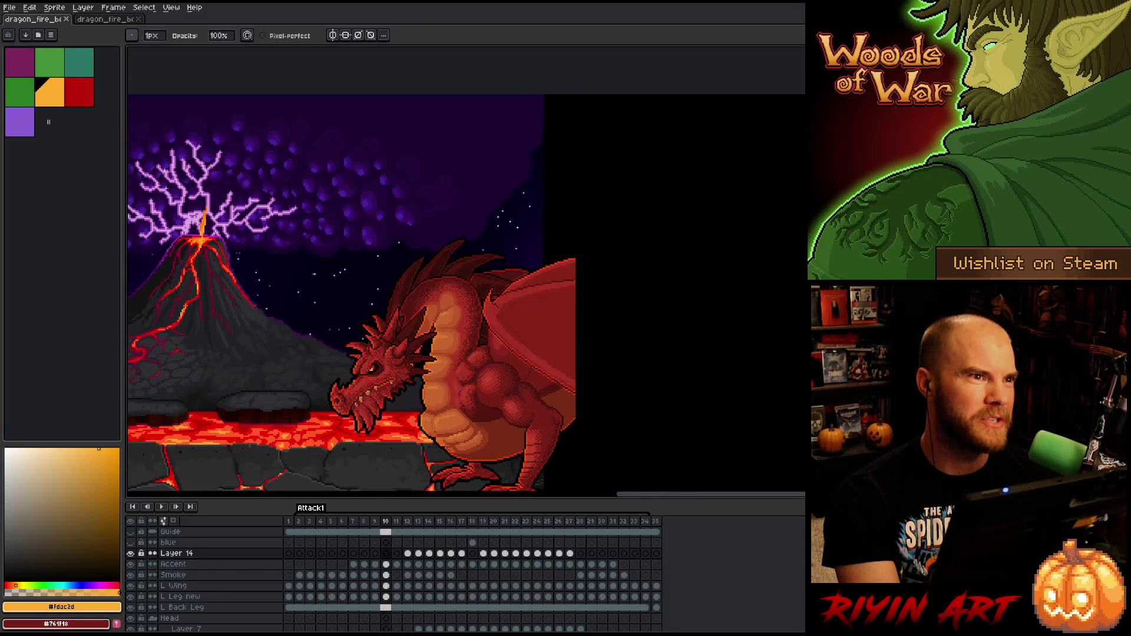
{"action": "key", "text": "Right"}
{"action": "key", "text": "Right"}
{"action": "key", "text": "Right"}
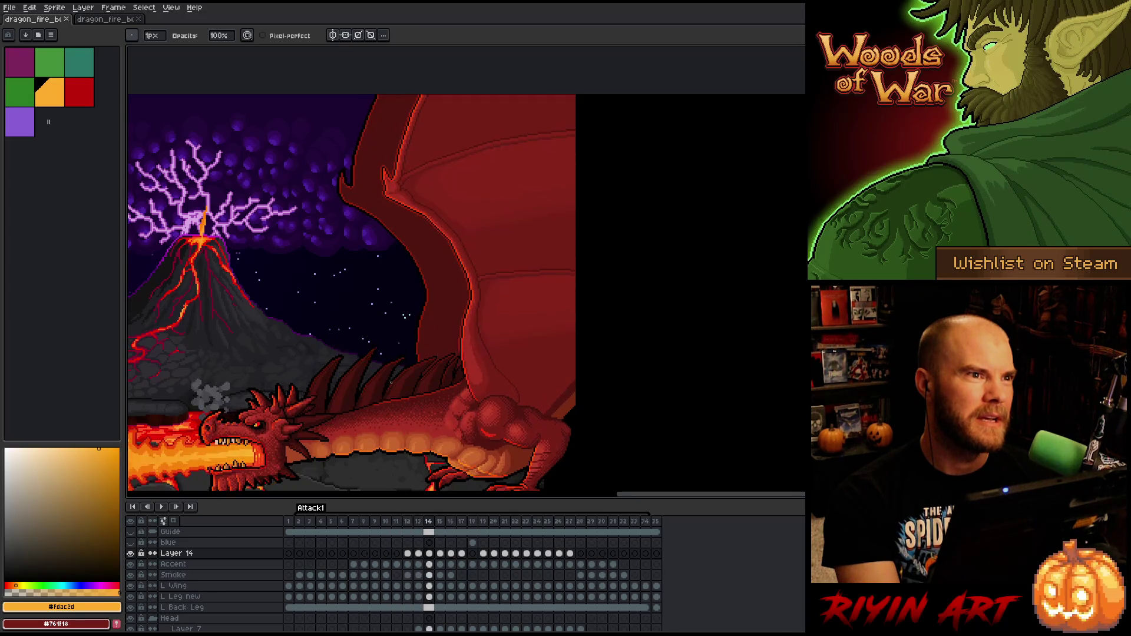
{"action": "key", "text": "Left"}
{"action": "key", "text": "Left"}
{"action": "key", "text": "Left"}
{"action": "key", "text": "Left"}
{"action": "key", "text": "Left"}
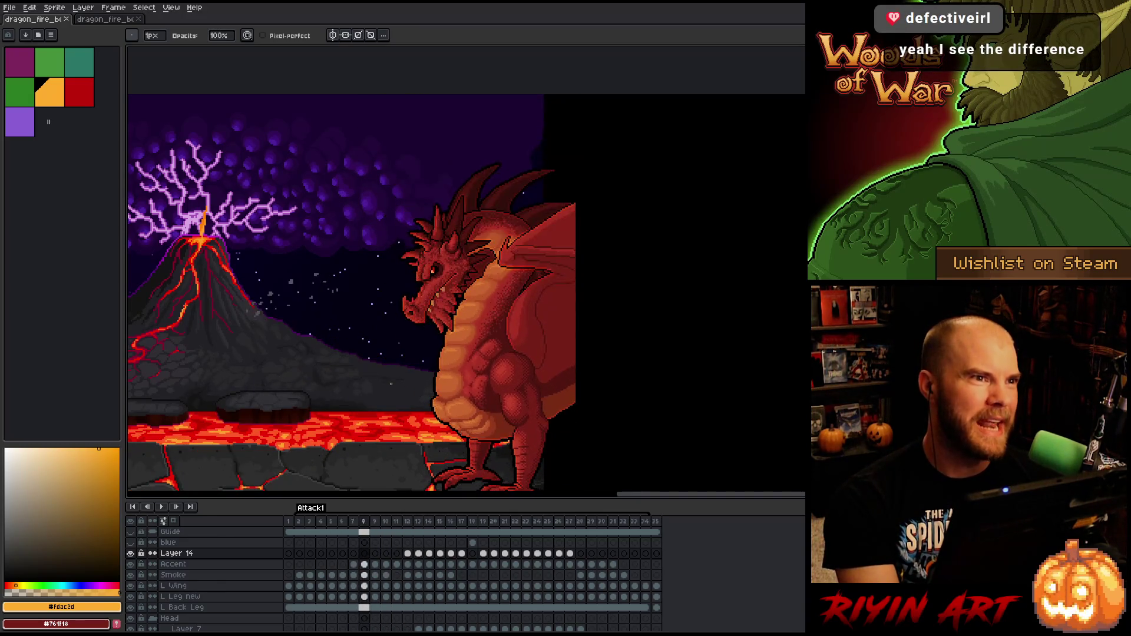
{"action": "key", "text": "Right"}
{"action": "key", "text": "Right"}
{"action": "key", "text": "Right"}
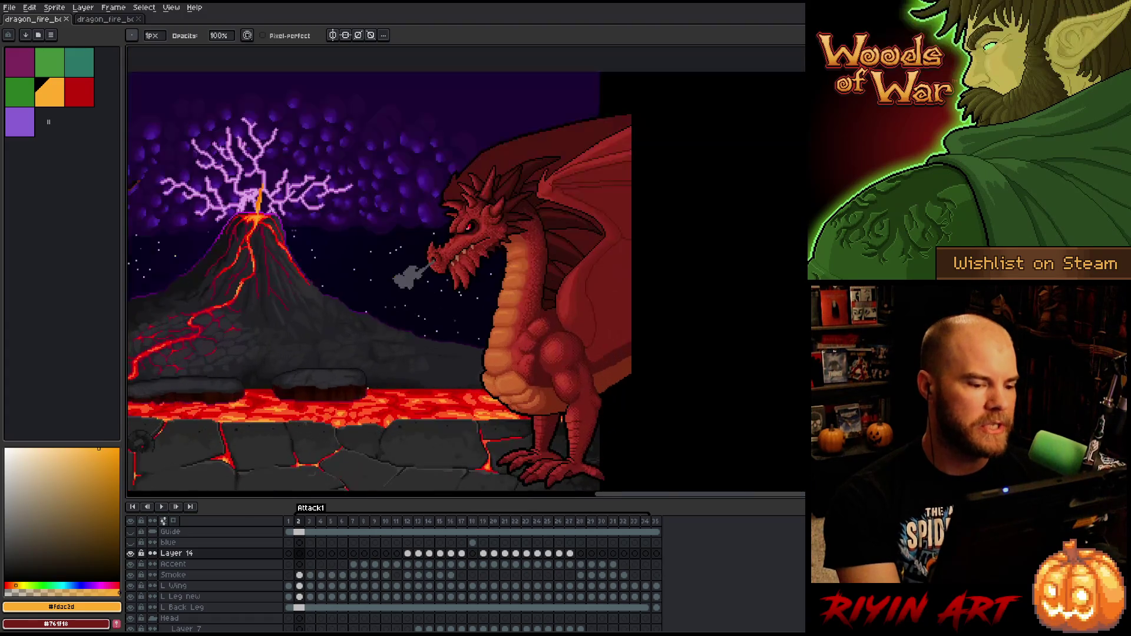
{"action": "key", "text": "Return"}
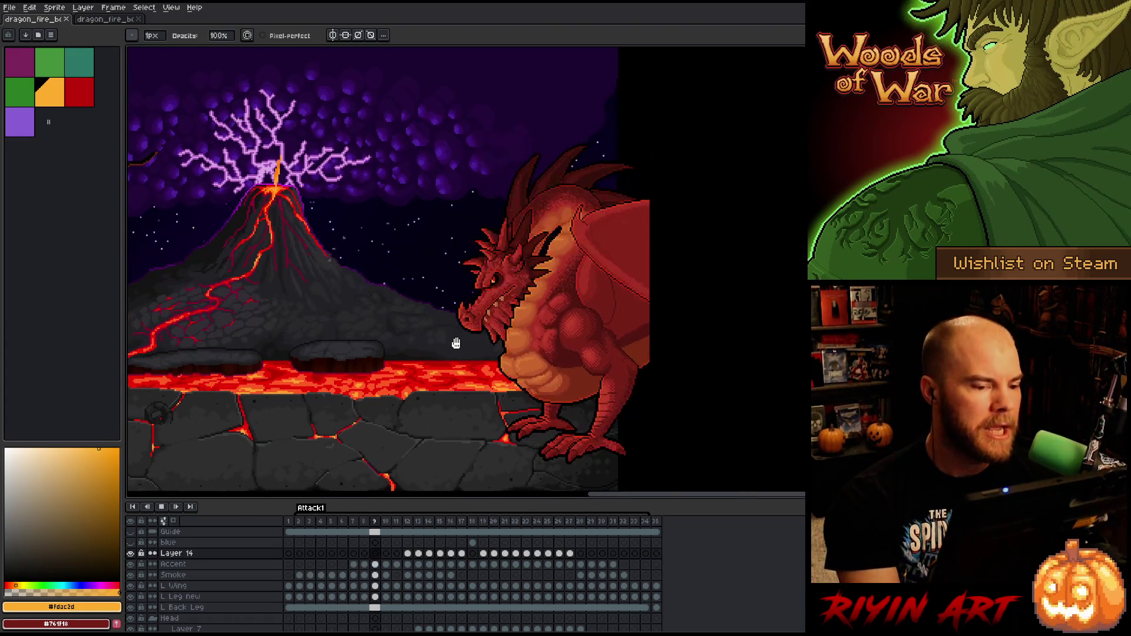